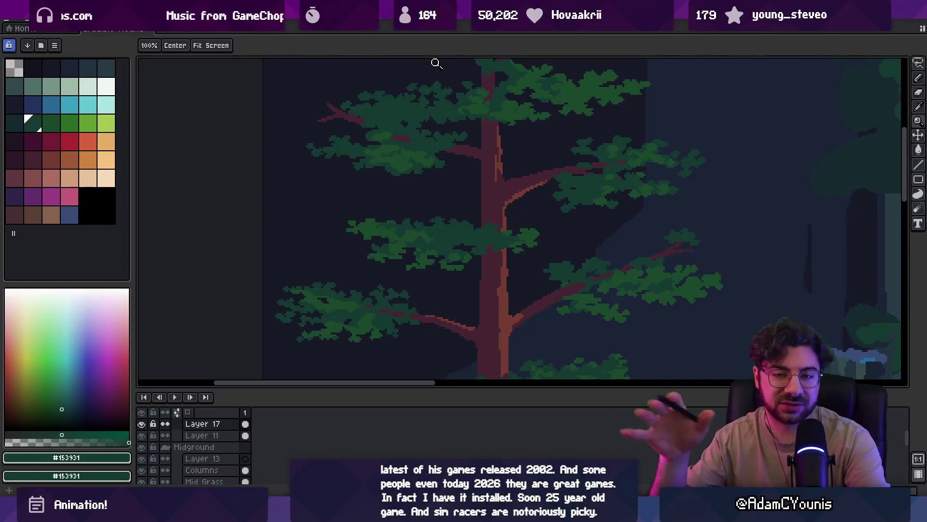
- Zoom into the left pine and sample its brown branch colour
{"action": "scroll", "coordinate": [428, 205], "scroll_direction": "down", "scroll_amount": 1}
{"action": "scroll", "coordinate": [420, 196], "scroll_direction": "down", "scroll_amount": 1}
{"action": "scroll", "coordinate": [415, 186], "scroll_direction": "down", "scroll_amount": 1}
{"action": "scroll", "coordinate": [414, 180], "scroll_direction": "down", "scroll_amount": 2}
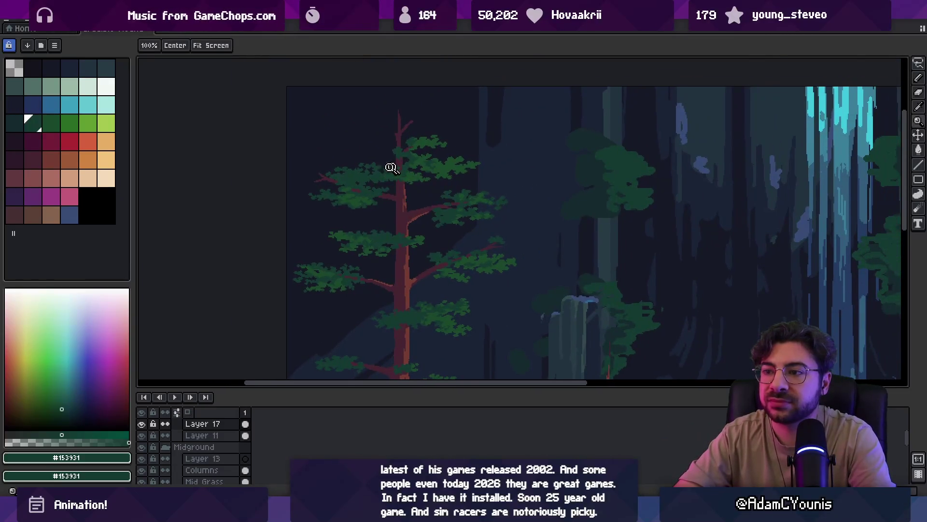
{"action": "scroll", "coordinate": [397, 165], "scroll_direction": "up", "scroll_amount": 4}
{"action": "key", "text": "b"}
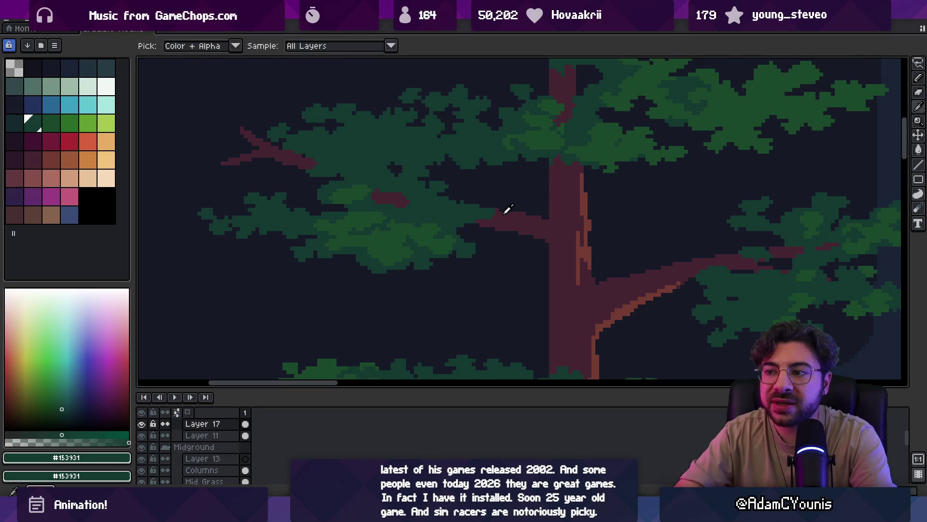
{"action": "left_click", "coordinate": [486, 215], "text": "alt"}
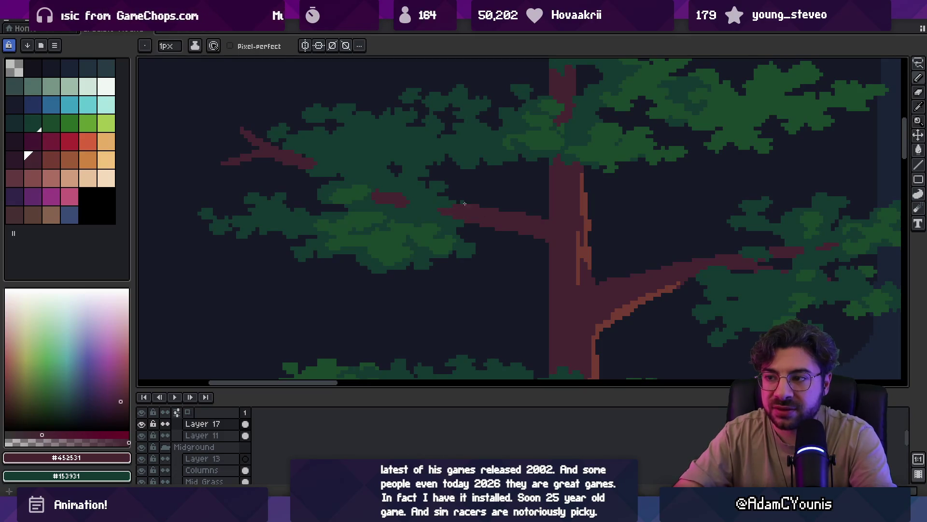
- Sample dark green #153931 and add leaf pixels to the upper branch cluster, then zoom out
{"action": "key", "text": "z"}
{"action": "scroll", "coordinate": [427, 160], "scroll_direction": "down", "scroll_amount": 4}
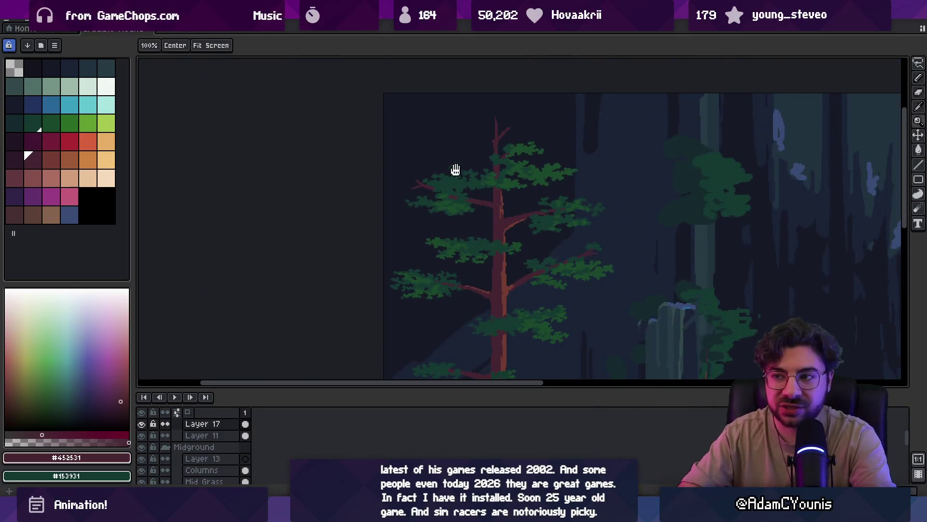
{"action": "scroll", "coordinate": [454, 169], "scroll_direction": "up", "scroll_amount": 3}
{"action": "key", "text": "b"}
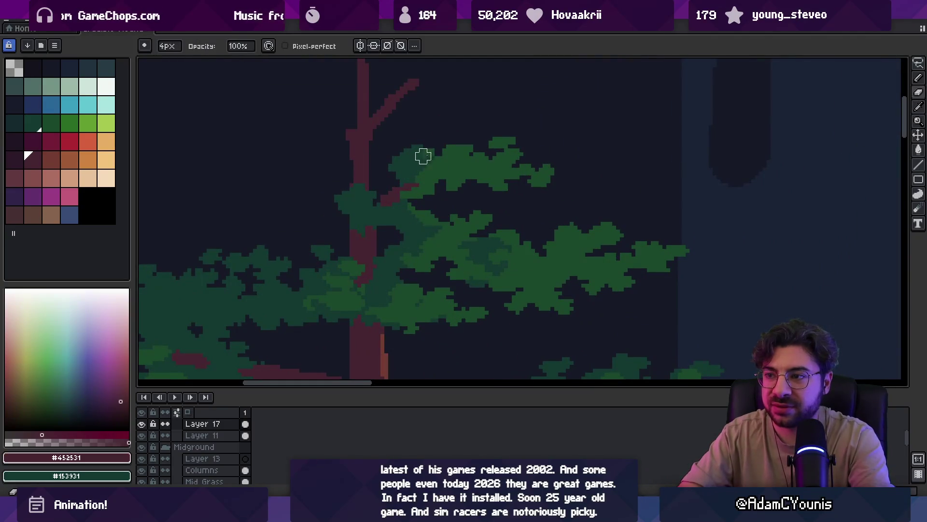
{"action": "left_click", "coordinate": [416, 154], "text": "alt"}
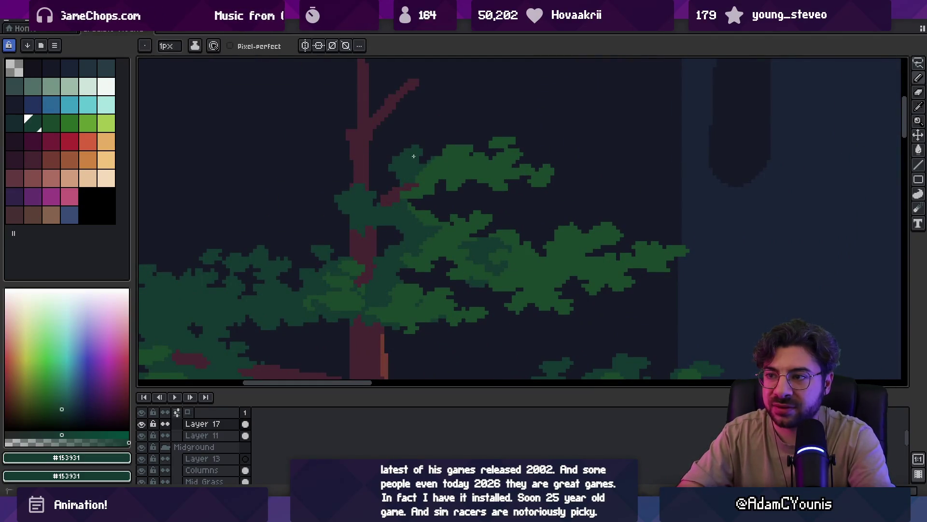
{"action": "left_click_drag", "start_coordinate": [394, 161], "coordinate": [391, 166]}
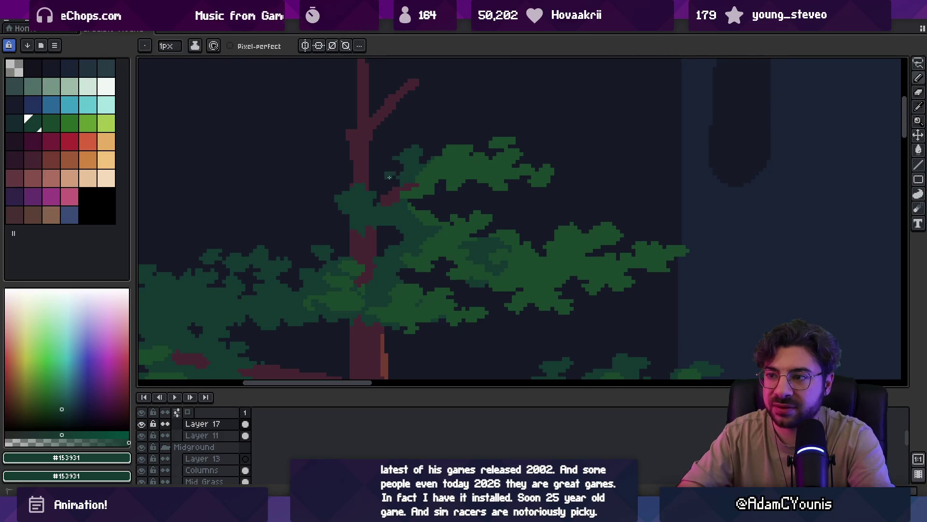
{"action": "scroll", "coordinate": [389, 173], "scroll_direction": "down", "scroll_amount": 3}
{"action": "left_click_drag", "start_coordinate": [459, 151], "coordinate": [408, 141]}
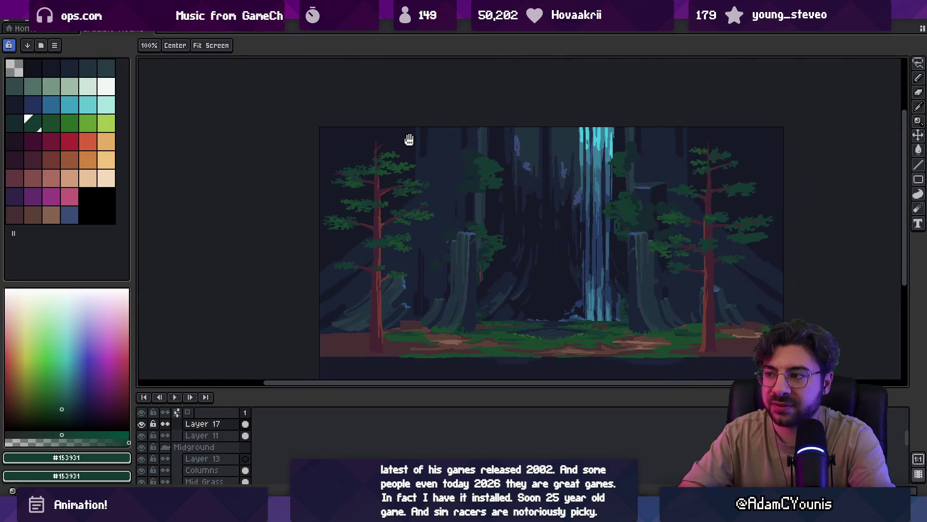
{"action": "left_click_drag", "start_coordinate": [516, 165], "coordinate": [477, 144]}
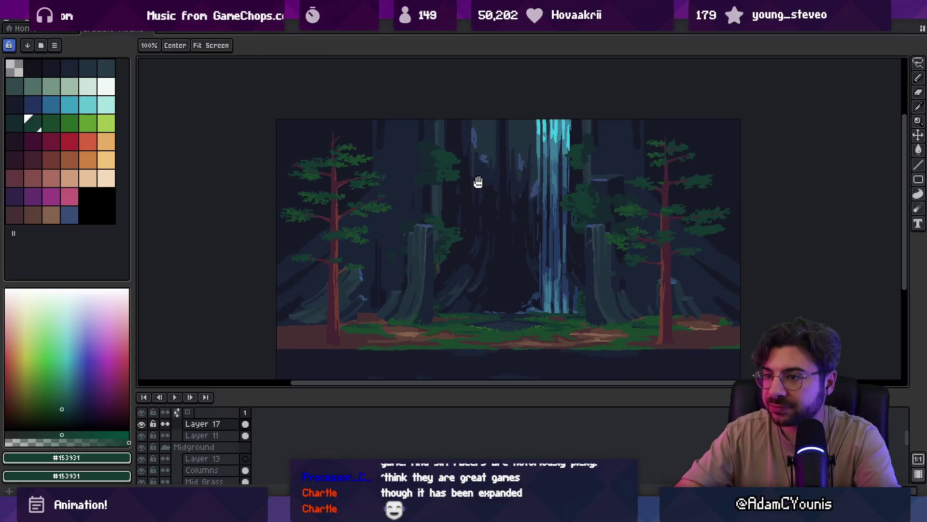
- Sample the right pine's trunk brown and leaf green, and set a 4px brush
{"action": "scroll", "coordinate": [680, 193], "scroll_direction": "up", "scroll_amount": 5}
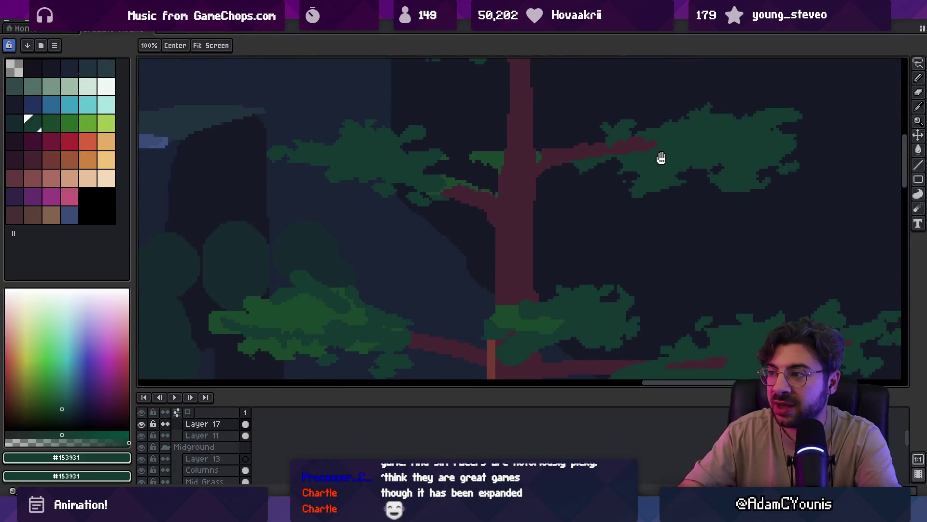
{"action": "key", "text": "b"}
{"action": "left_click", "coordinate": [576, 165], "text": "alt"}
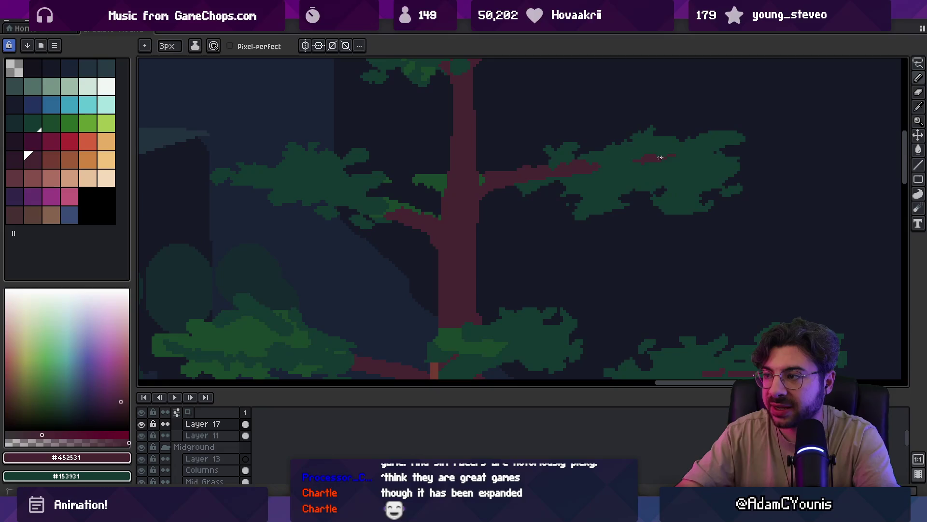
{"action": "left_click", "coordinate": [636, 154], "text": "alt"}
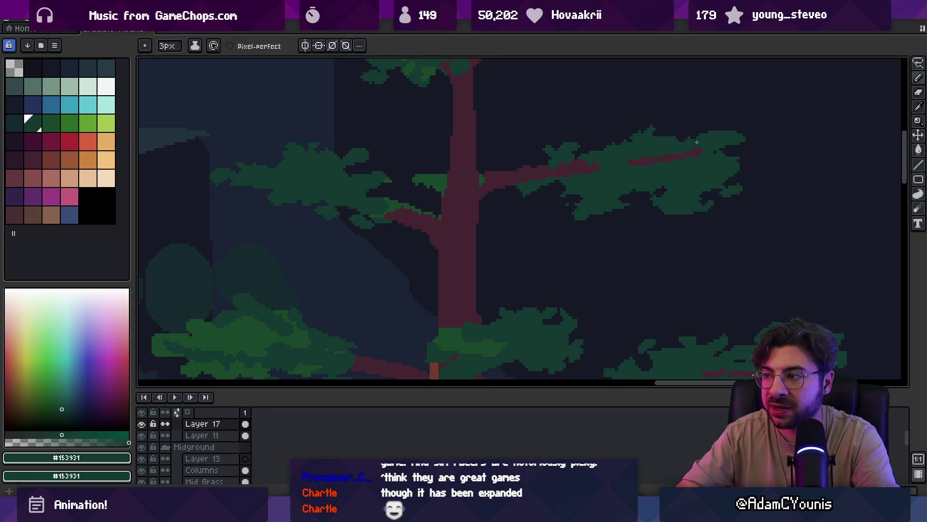
{"action": "left_click_drag", "start_coordinate": [637, 151], "coordinate": [597, 180]}
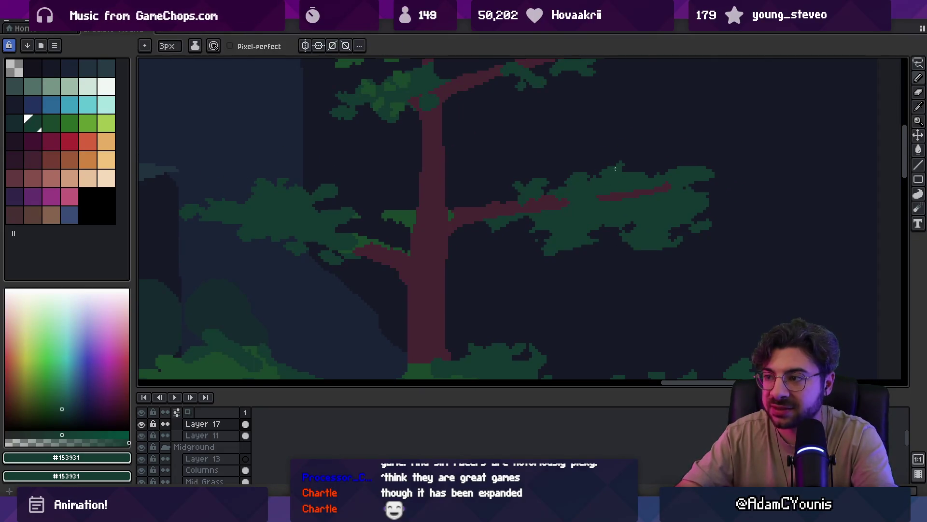
{"action": "key", "text": "e"}
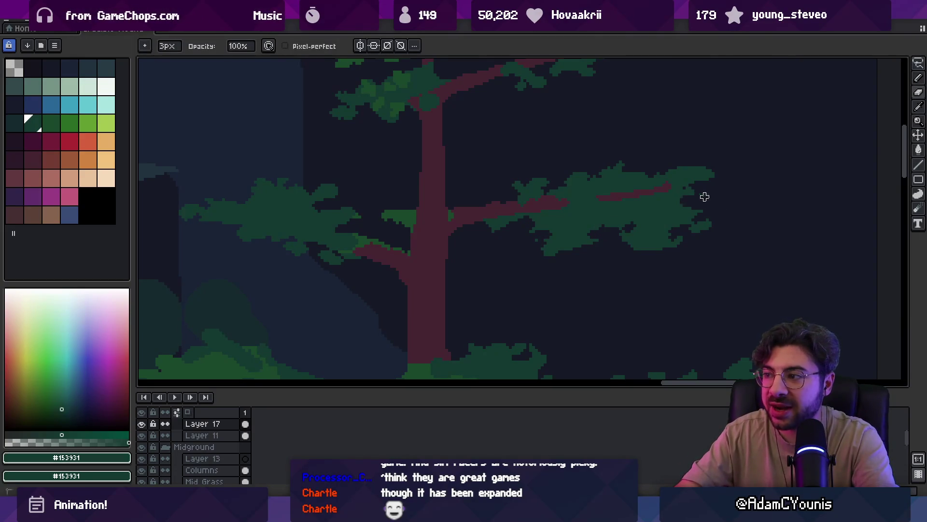
{"action": "key", "text": "i"}
{"action": "key", "text": "b"}
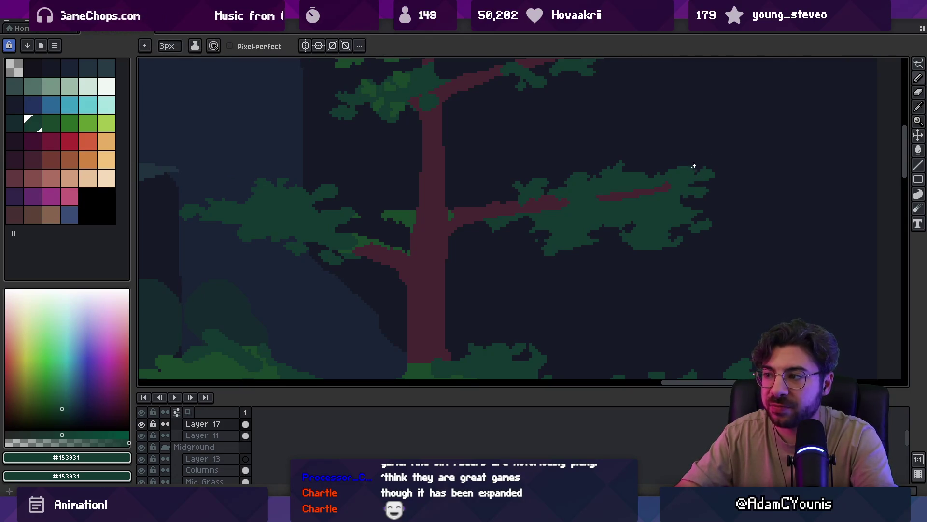
{"action": "key", "text": "z"}
{"action": "right_click", "coordinate": [658, 190]}
{"action": "left_click", "coordinate": [633, 197]}
{"action": "key", "text": "b"}
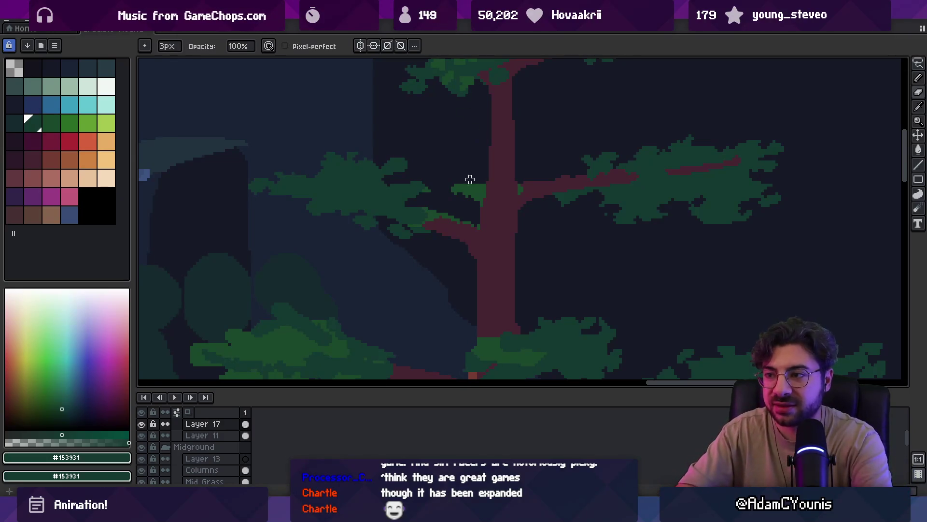
- Darken the green bump beside the trunk and widen the trunk's left edge in maroon
{"action": "left_click_drag", "start_coordinate": [473, 196], "coordinate": [481, 177]}
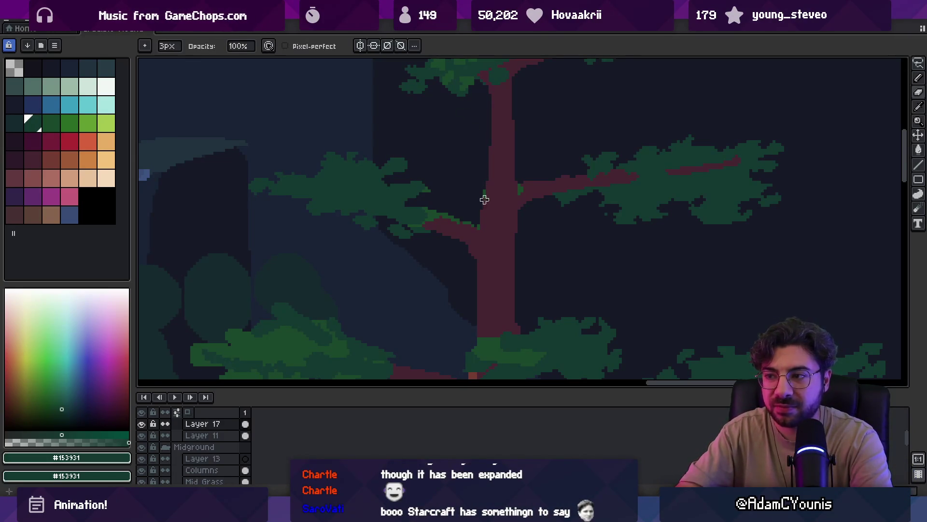
{"action": "left_click", "coordinate": [499, 190], "text": "alt"}
{"action": "scroll", "coordinate": [492, 197], "scroll_direction": "up", "scroll_amount": 1}
{"action": "left_click_drag", "start_coordinate": [489, 215], "coordinate": [492, 166]}
{"action": "key", "text": "b"}
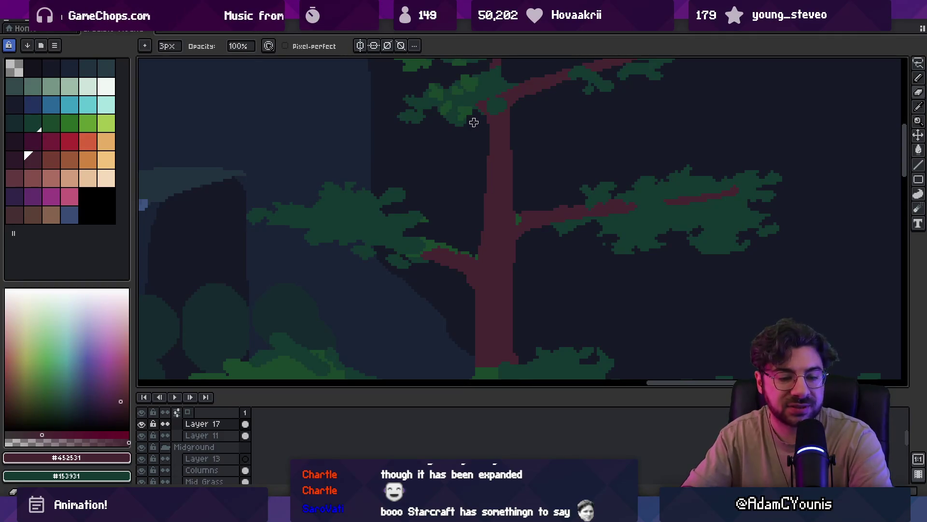
{"action": "mouse_move", "coordinate": [437, 219]}
{"action": "left_mouse_down"}
{"action": "mouse_move", "coordinate": [419, 227]}
{"action": "mouse_move", "coordinate": [434, 211]}
{"action": "left_mouse_up"}
{"action": "key", "text": "q"}
{"action": "key", "text": "ctrl+d"}
- Zoom onto the left branch foliage, sample the leaf green, and shrink the brush to 1px
{"action": "key", "text": "w"}
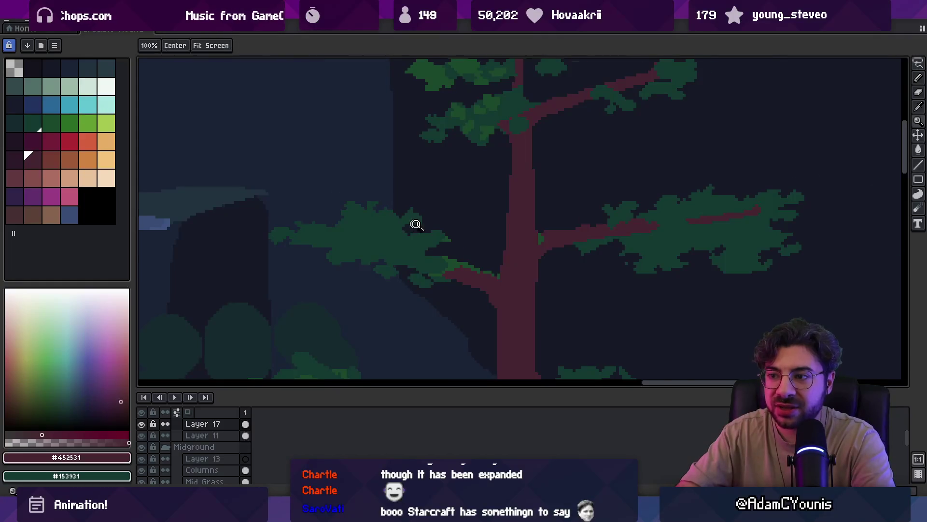
{"action": "scroll", "coordinate": [436, 214], "scroll_direction": "up", "scroll_amount": 2}
{"action": "key", "text": "b"}
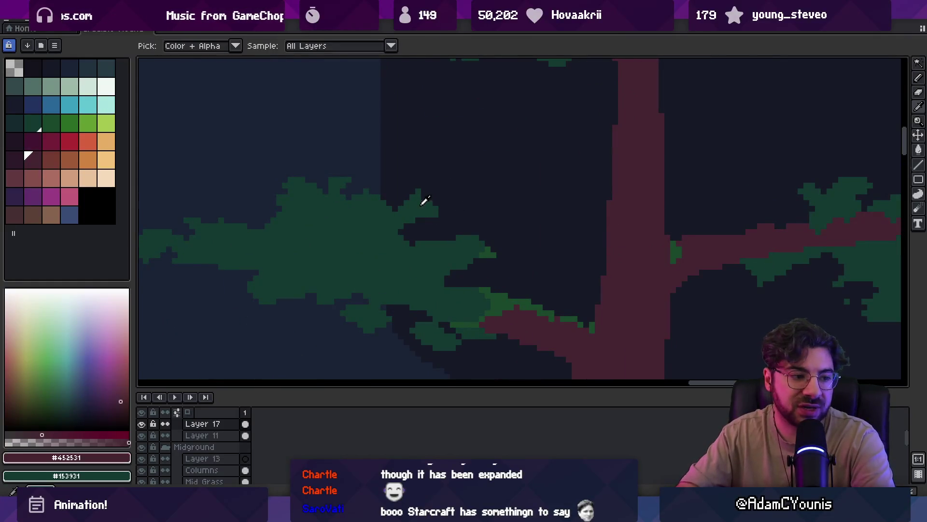
{"action": "left_click", "coordinate": [420, 202], "text": "alt"}
{"action": "left_click_drag", "start_coordinate": [405, 198], "coordinate": [442, 154]}
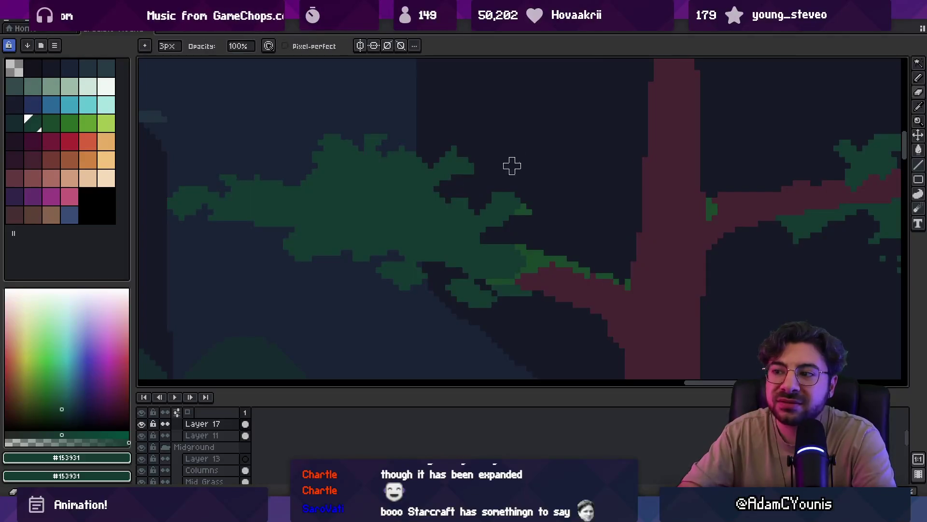
{"action": "key", "text": "minus"}
{"action": "key", "text": "minus"}
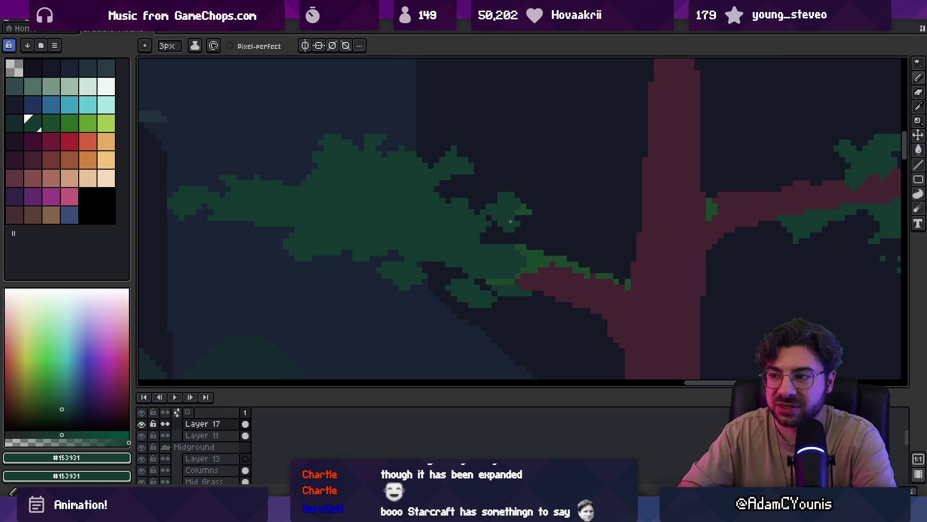
- Bring the right pine back into view, reset the brush to 1px, and zoom out
{"action": "key", "text": "z"}
{"action": "scroll", "coordinate": [515, 186], "scroll_direction": "down", "scroll_amount": 3}
{"action": "scroll", "coordinate": [540, 201], "scroll_direction": "up", "scroll_amount": 2}
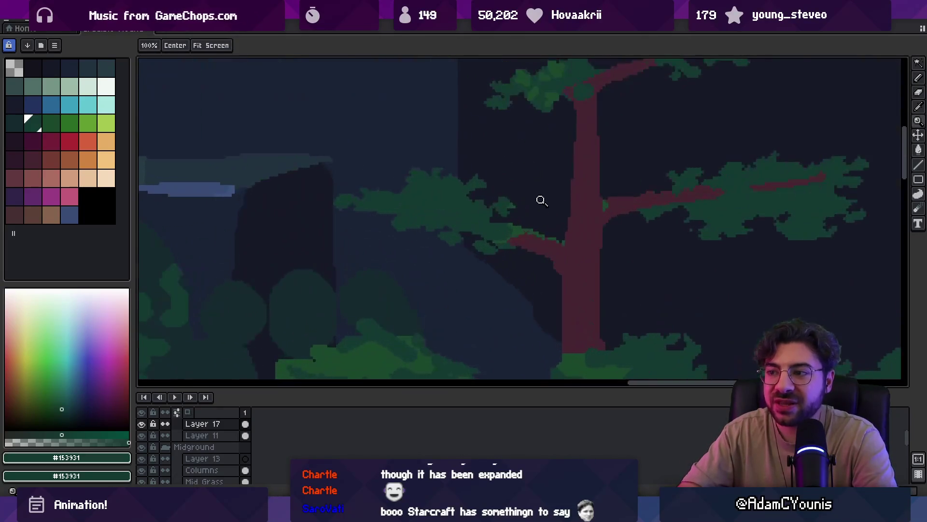
{"action": "left_click_drag", "start_coordinate": [463, 228], "coordinate": [446, 238]}
{"action": "scroll", "coordinate": [446, 239], "scroll_direction": "up", "scroll_amount": 1}
{"action": "key", "text": "b"}
{"action": "key", "text": "z"}
{"action": "key", "text": "b"}
{"action": "key", "text": "e"}
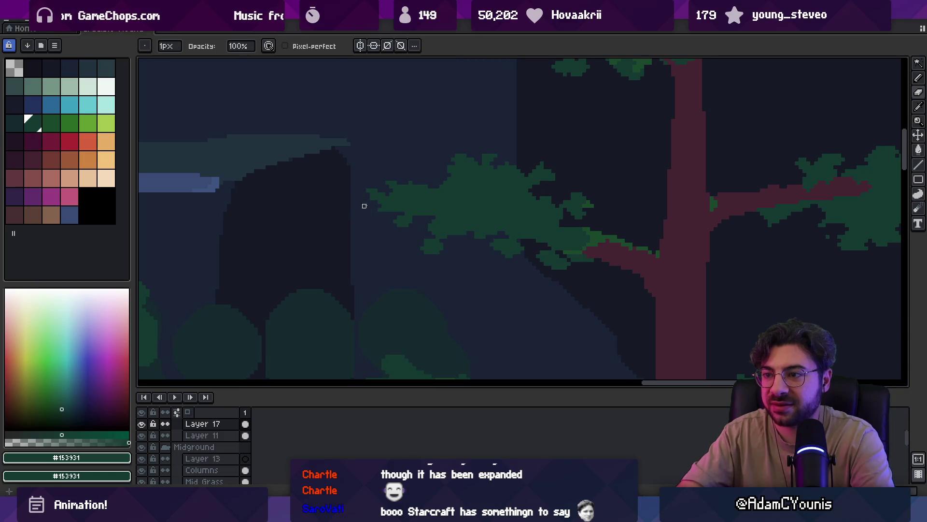
{"action": "key", "text": "z"}
{"action": "scroll", "coordinate": [466, 172], "scroll_direction": "down", "scroll_amount": 3}
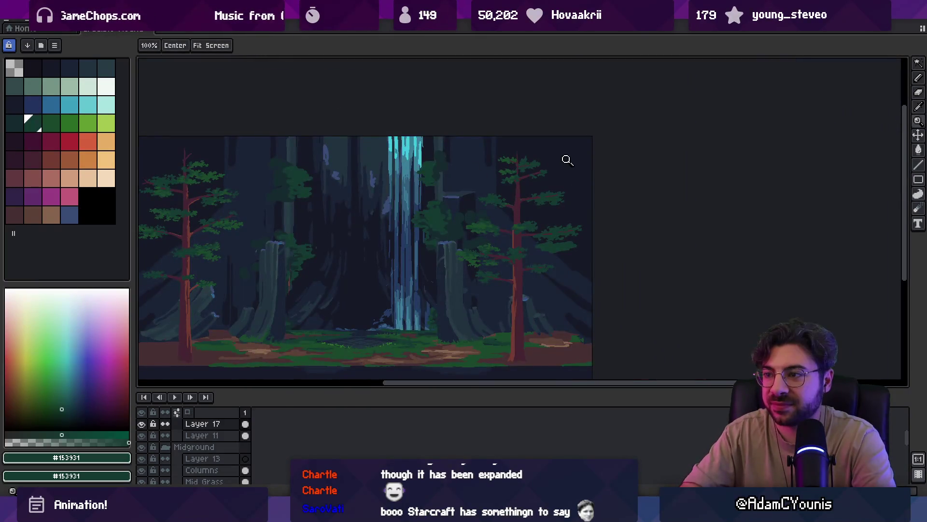
{"action": "scroll", "coordinate": [494, 202], "scroll_direction": "up", "scroll_amount": 1}
- Zoom in on the central foliage clump with the 4px pencil ready
{"action": "scroll", "coordinate": [495, 202], "scroll_direction": "up", "scroll_amount": 1}
{"action": "key", "text": "e"}
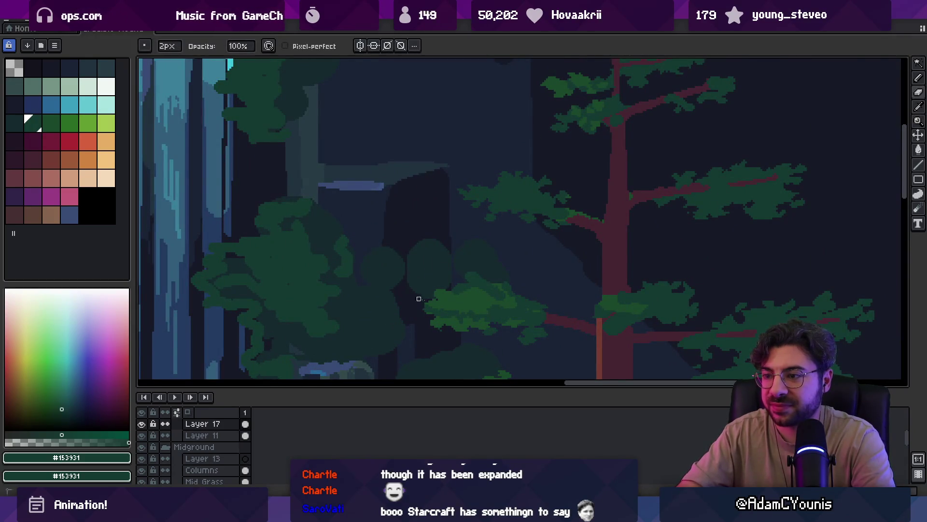
{"action": "key", "text": "i"}
{"action": "key", "text": "b"}
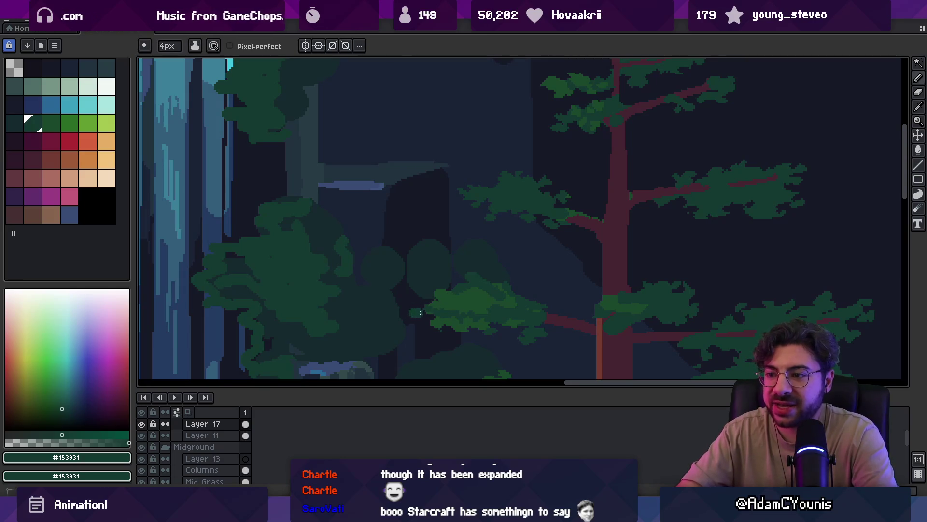
{"action": "key", "text": "z"}
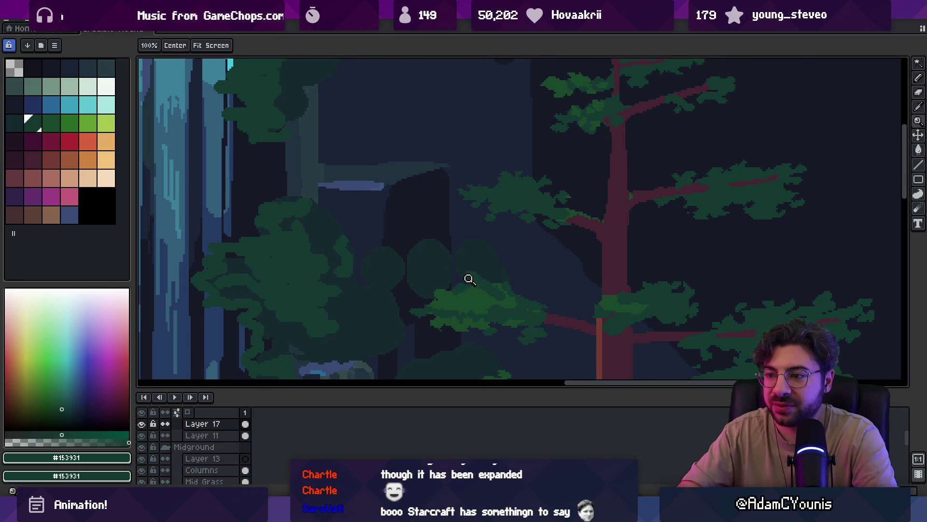
{"action": "scroll", "coordinate": [474, 271], "scroll_direction": "down", "scroll_amount": 3}
{"action": "scroll", "coordinate": [462, 287], "scroll_direction": "up", "scroll_amount": 3}
{"action": "scroll", "coordinate": [463, 287], "scroll_direction": "up", "scroll_amount": 1}
{"action": "key", "text": "b"}
{"action": "key", "text": "i"}
{"action": "key", "text": "b"}
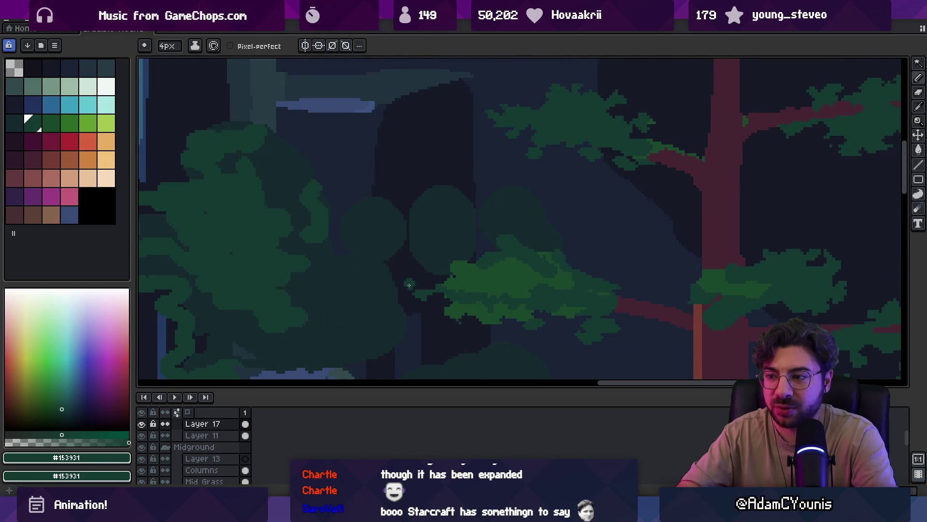
- Dab a slightly lighter green on the blob's upper-left edge, then revert to #153931
{"action": "key", "text": "]"}
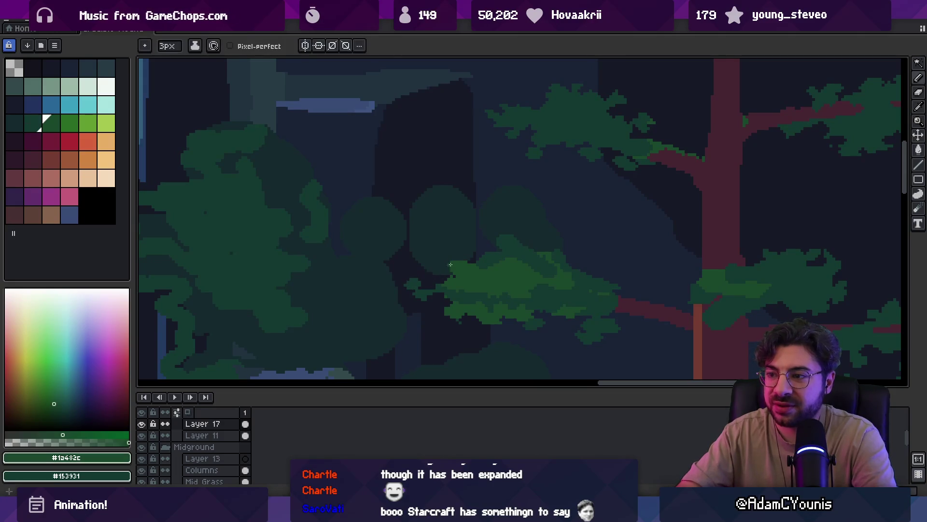
{"action": "left_click", "coordinate": [437, 258]}
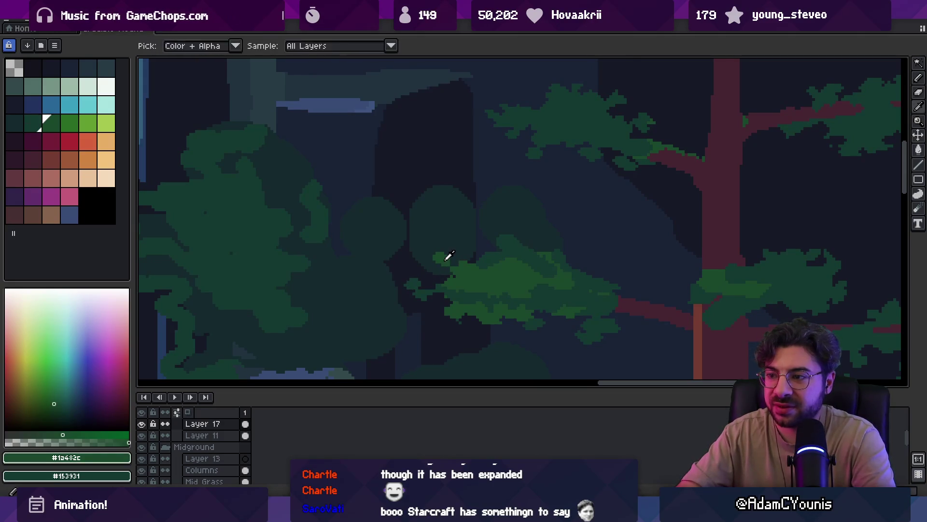
{"action": "key", "text": "["}
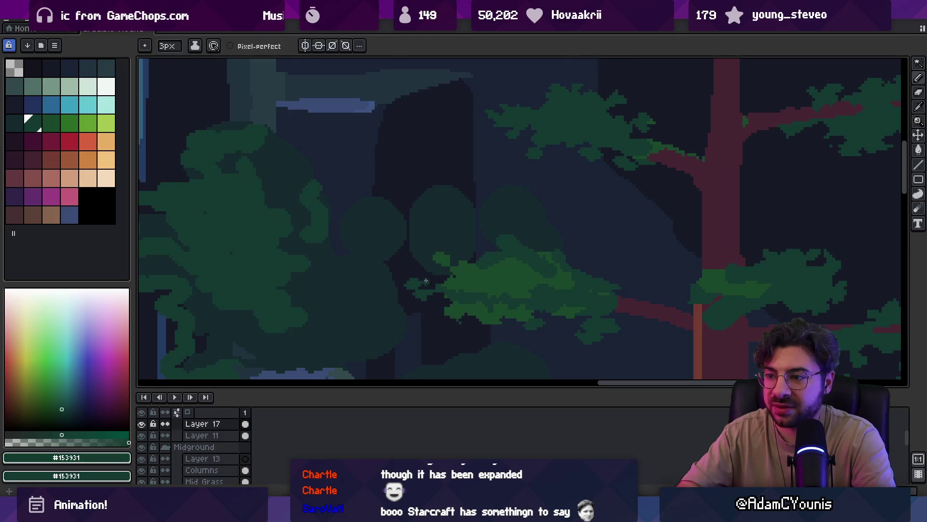
{"action": "key", "text": "z"}
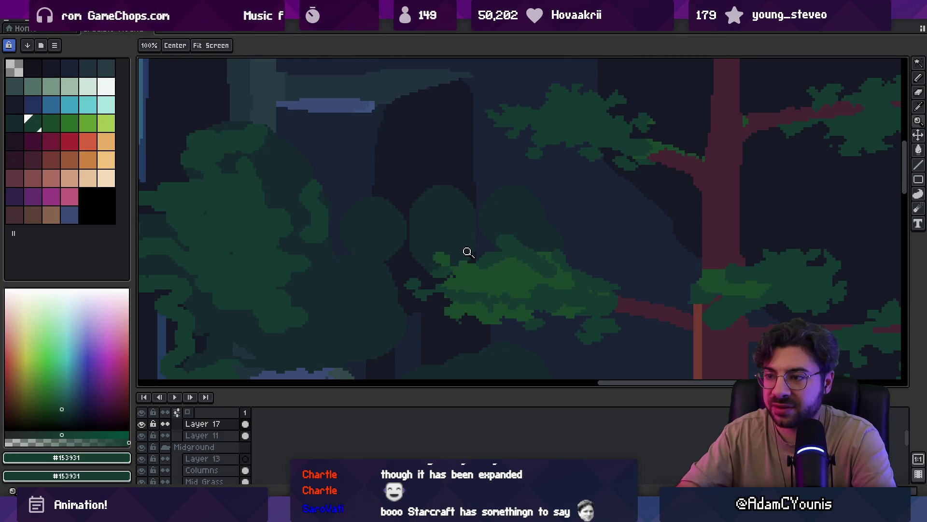
{"action": "scroll", "coordinate": [466, 252], "scroll_direction": "down", "scroll_amount": 5}
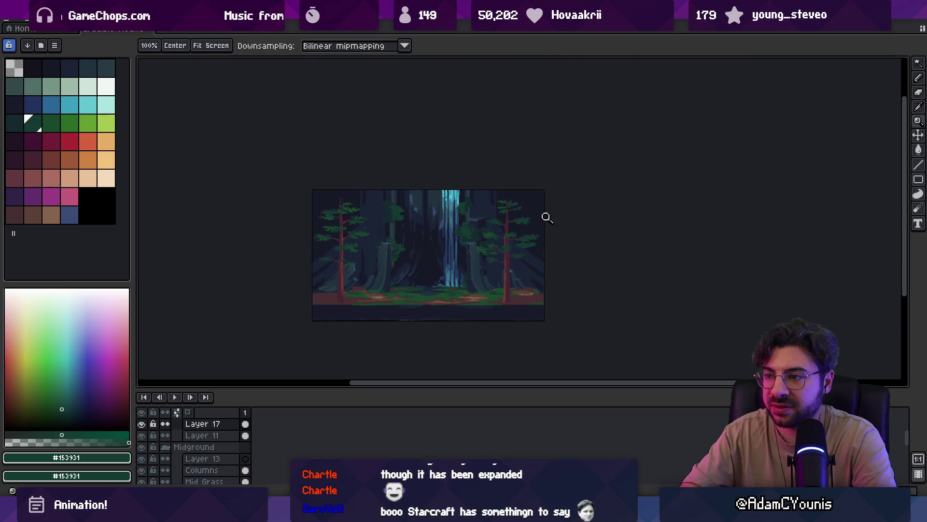
{"action": "scroll", "coordinate": [518, 238], "scroll_direction": "up", "scroll_amount": 2}
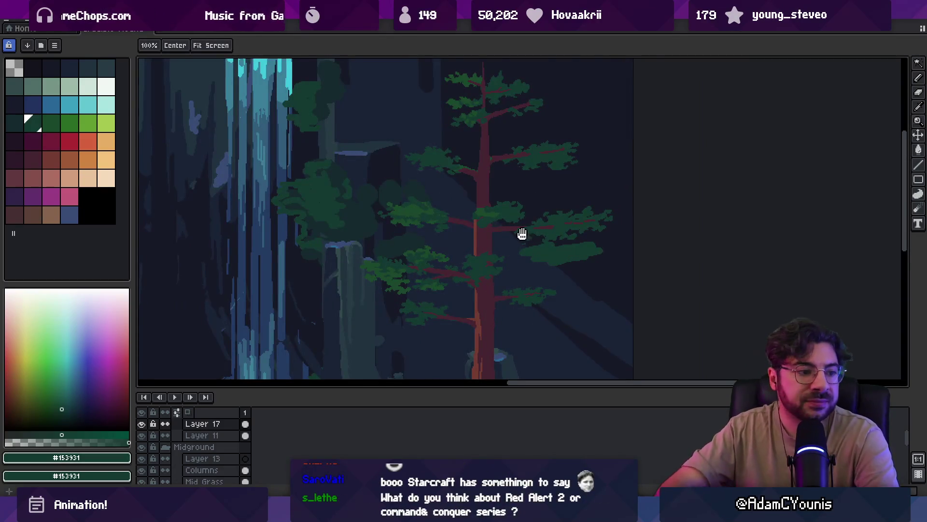
- Sample the dark red and dark green, then paint dark green dabs into the right foliage clump
{"action": "left_click_drag", "start_coordinate": [522, 234], "coordinate": [530, 236]}
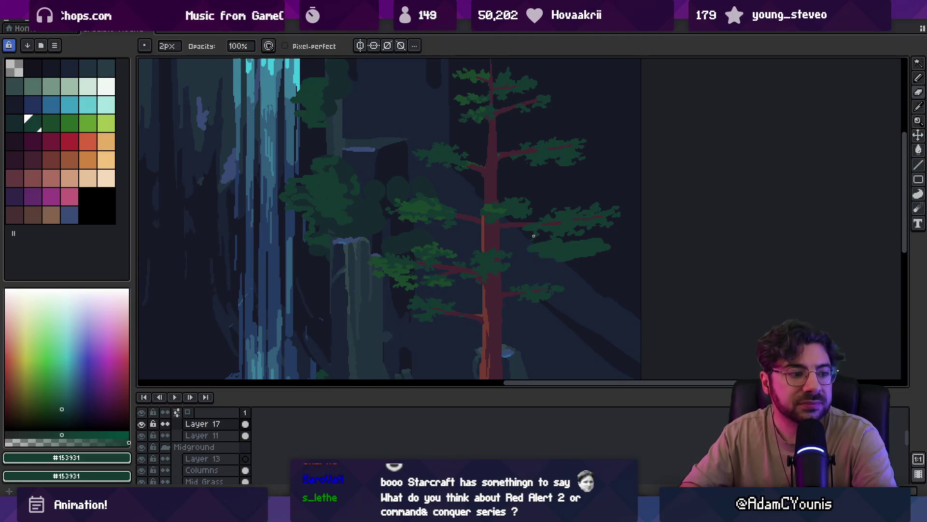
{"action": "scroll", "coordinate": [536, 236], "scroll_direction": "up", "scroll_amount": 2}
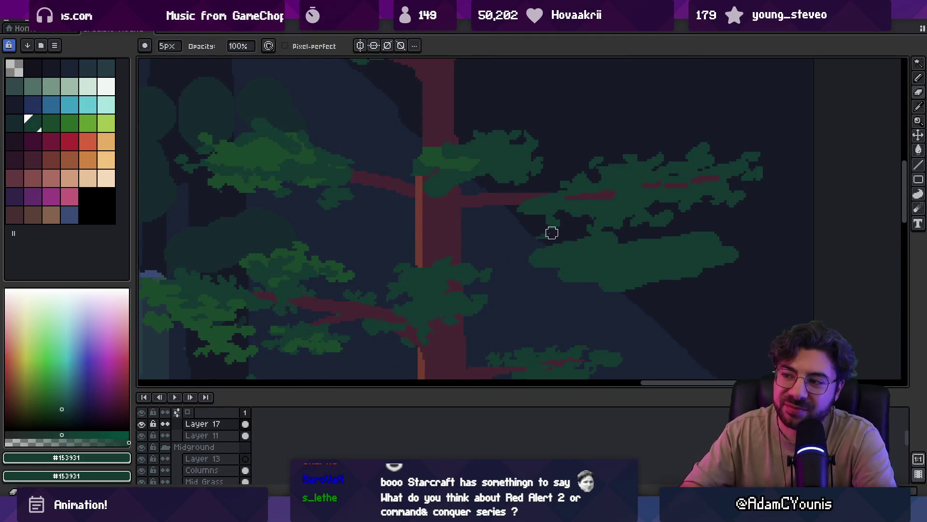
{"action": "left_click", "coordinate": [543, 198], "text": "alt"}
{"action": "left_click", "coordinate": [565, 198], "text": "alt"}
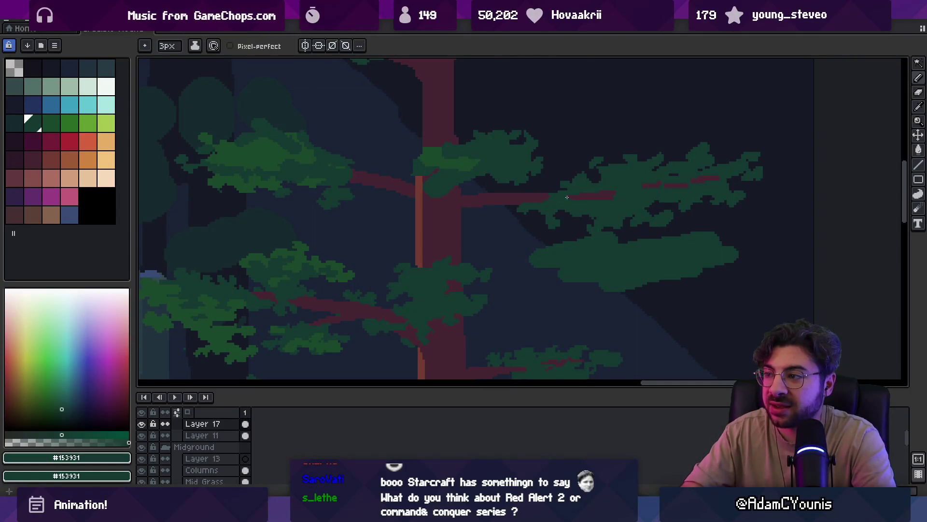
{"action": "left_click", "coordinate": [463, 207], "text": "alt"}
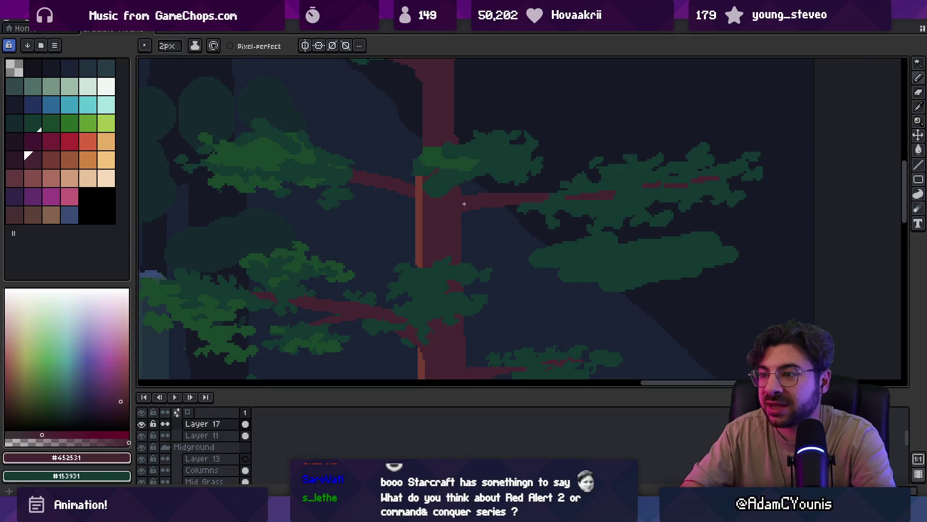
{"action": "scroll", "coordinate": [532, 224], "scroll_direction": "right", "scroll_amount": 2}
{"action": "scroll", "coordinate": [532, 224], "scroll_direction": "down", "scroll_amount": 1}
{"action": "left_click", "coordinate": [530, 227], "text": "alt"}
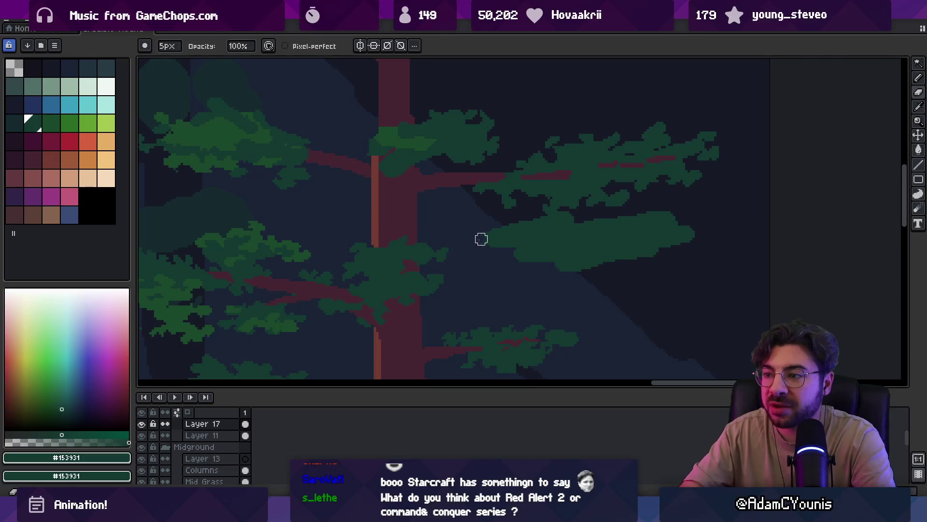
{"action": "left_click_drag", "start_coordinate": [642, 253], "coordinate": [686, 240]}
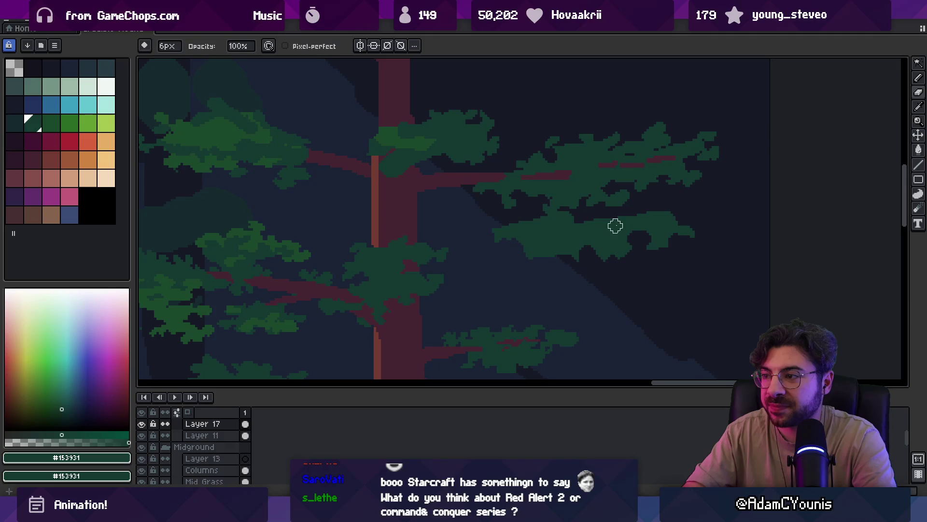
- Erase the left edge of the right foliage clump to make it jagged
{"action": "key", "text": "e"}
{"action": "mouse_move", "coordinate": [493, 228]}
{"action": "left_mouse_down"}
{"action": "mouse_move", "coordinate": [520, 238]}
{"action": "mouse_move", "coordinate": [559, 232]}
{"action": "left_mouse_up"}
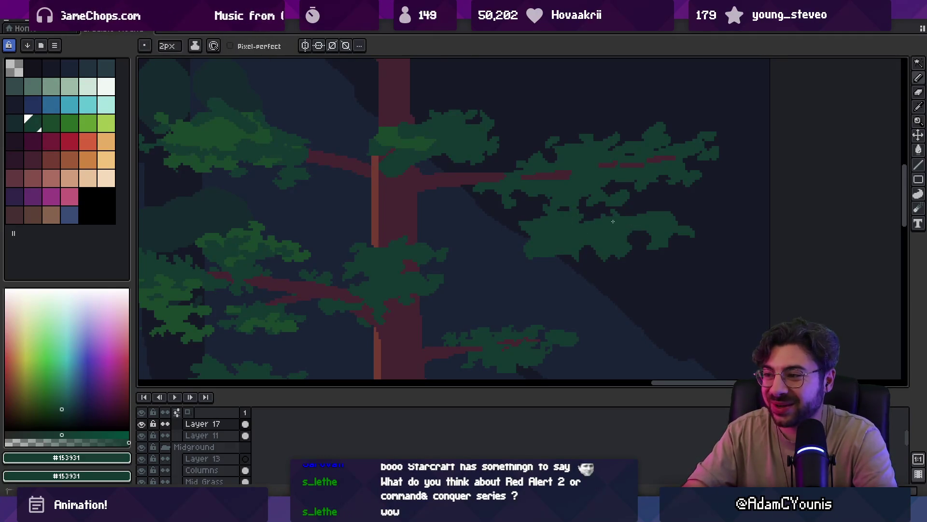
{"action": "scroll", "coordinate": [680, 220], "scroll_direction": "down", "scroll_amount": 5}
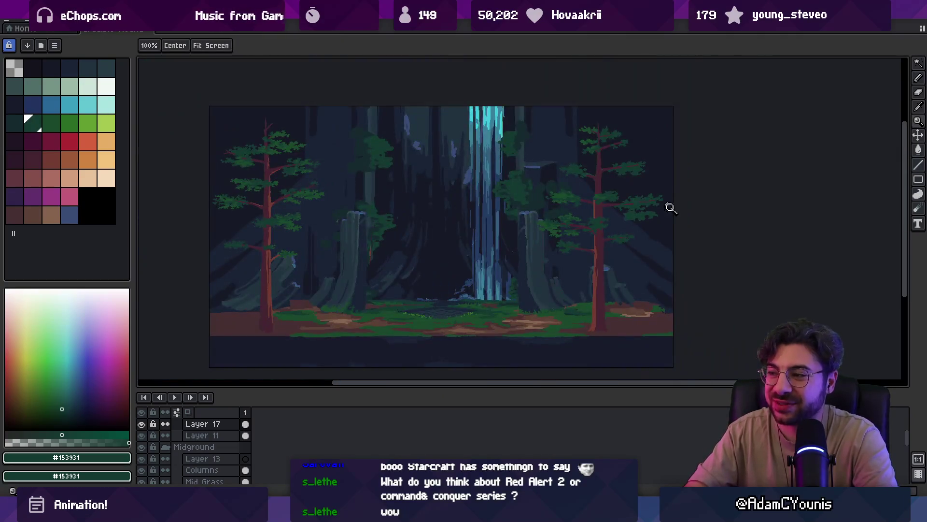
{"action": "scroll", "coordinate": [669, 205], "scroll_direction": "up", "scroll_amount": 5}
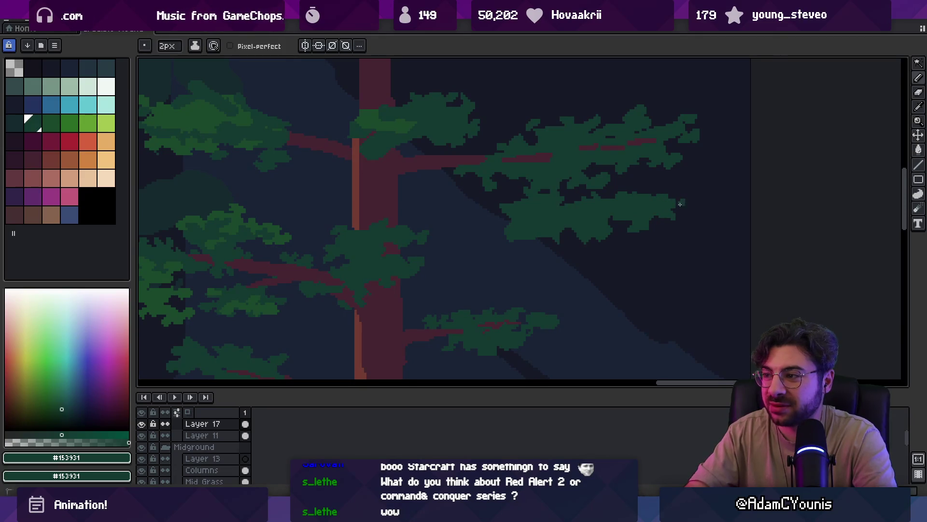
{"action": "key", "text": "b"}
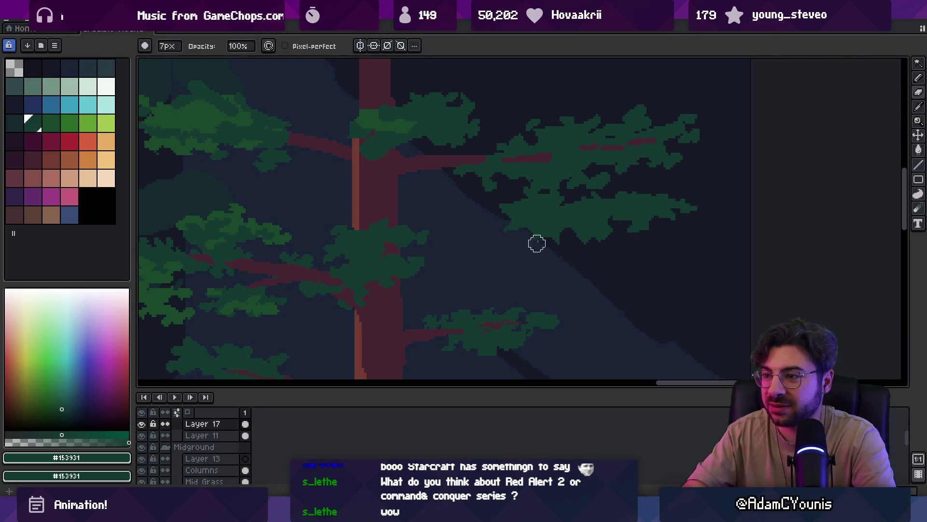
{"action": "key", "text": "e"}
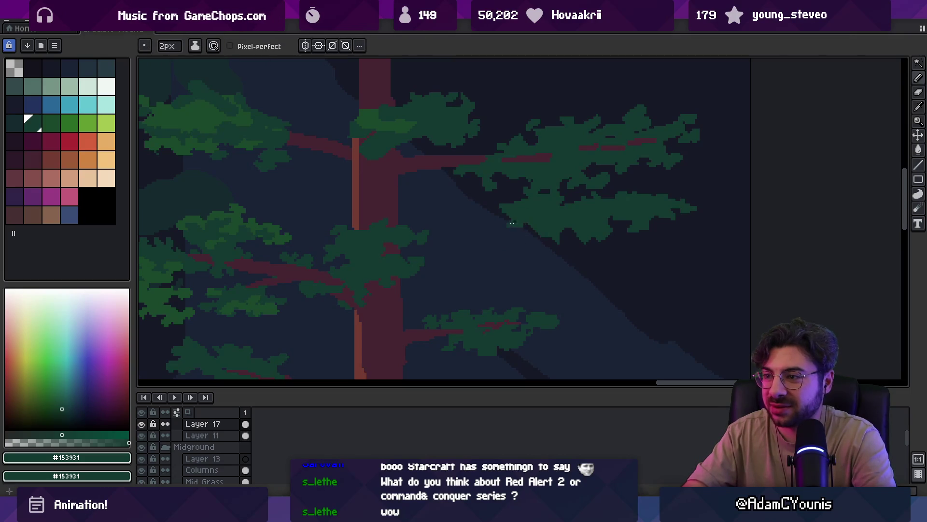
{"action": "key", "text": "b"}
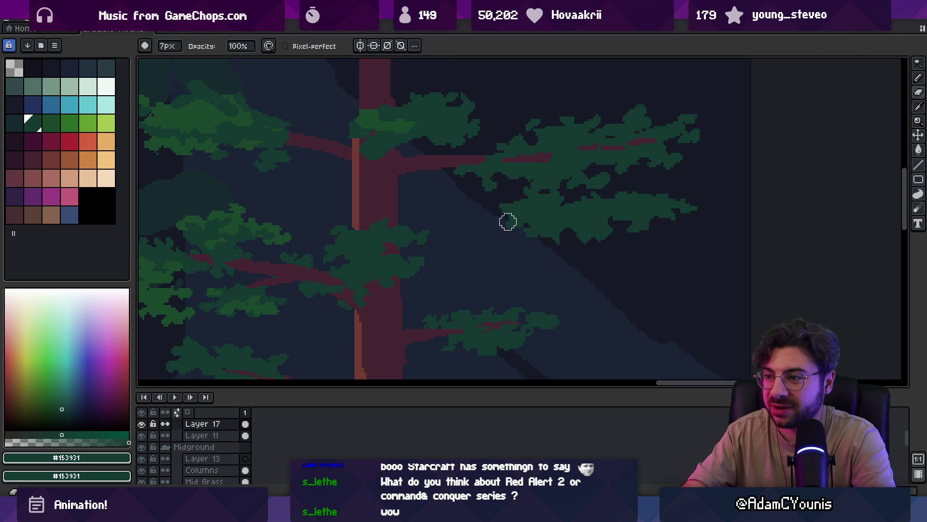
- Zoom out and back in to review the reshaped foliage against the whole scene
{"action": "key", "text": "space"}
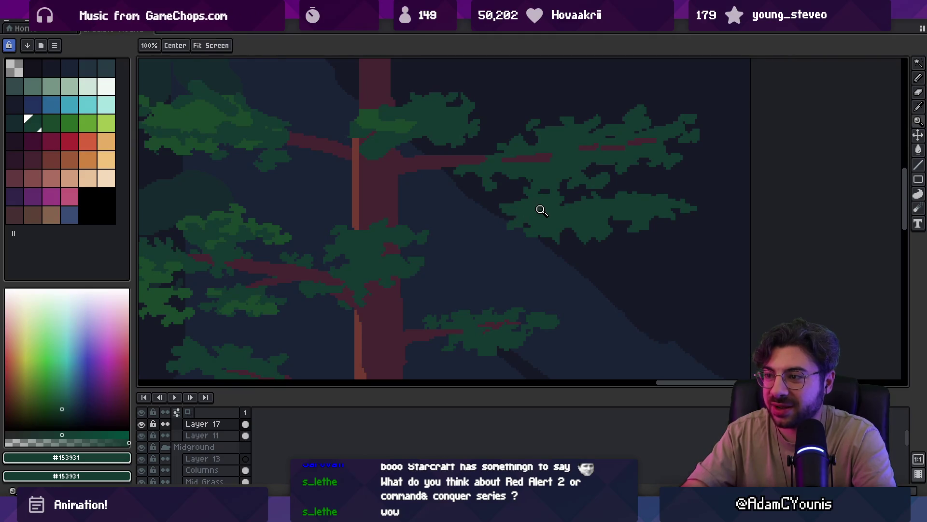
{"action": "scroll", "coordinate": [537, 206], "scroll_direction": "down", "scroll_amount": 4}
{"action": "scroll", "coordinate": [526, 200], "scroll_direction": "up", "scroll_amount": 4}
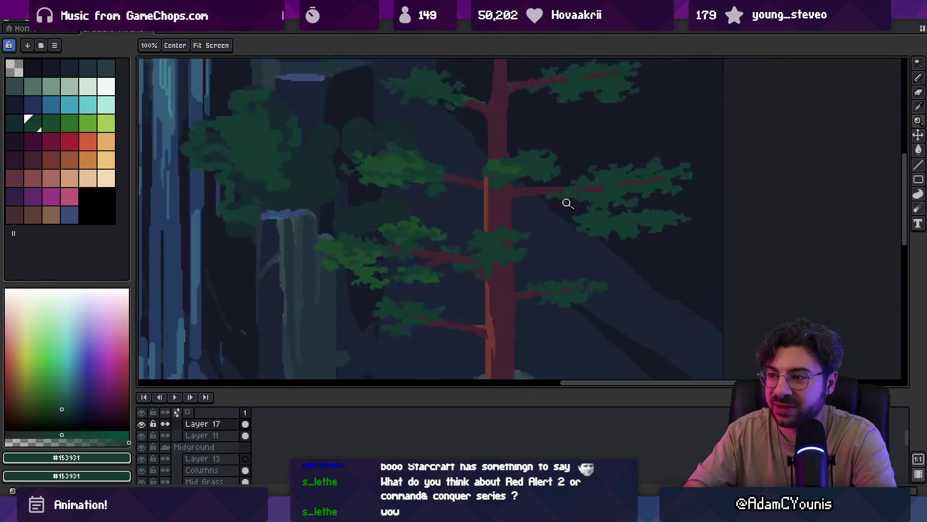
{"action": "key", "text": "z"}
{"action": "key", "text": "e"}
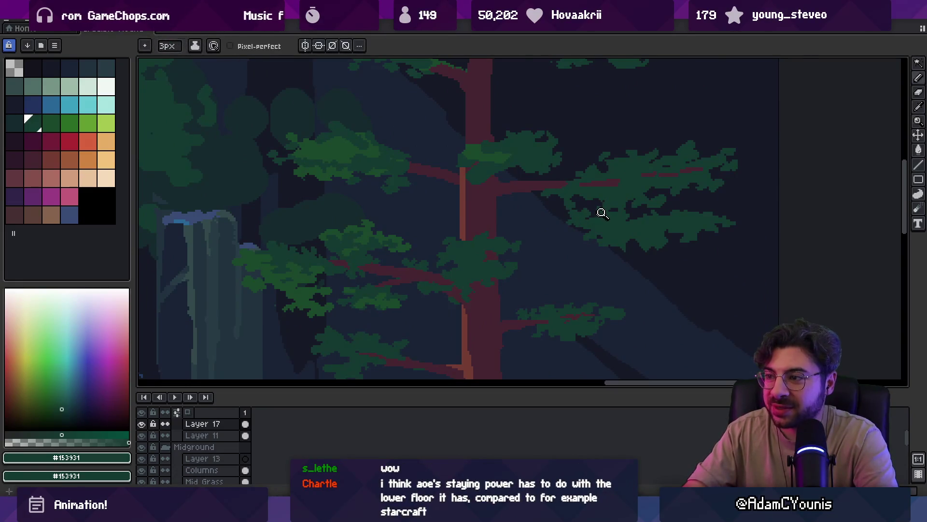
{"action": "key", "text": "z"}
{"action": "scroll", "coordinate": [599, 194], "scroll_direction": "down", "scroll_amount": 5}
{"action": "scroll", "coordinate": [621, 198], "scroll_direction": "up", "scroll_amount": 1}
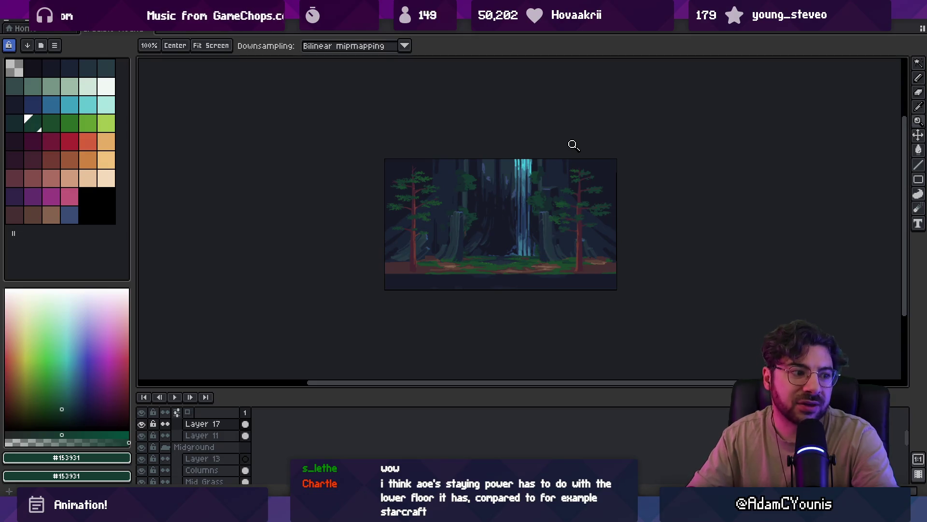
- Zoom in on the right pine's trunk and paint dark trunk red along its left edge
{"action": "scroll", "coordinate": [577, 207], "scroll_direction": "up", "scroll_amount": 4}
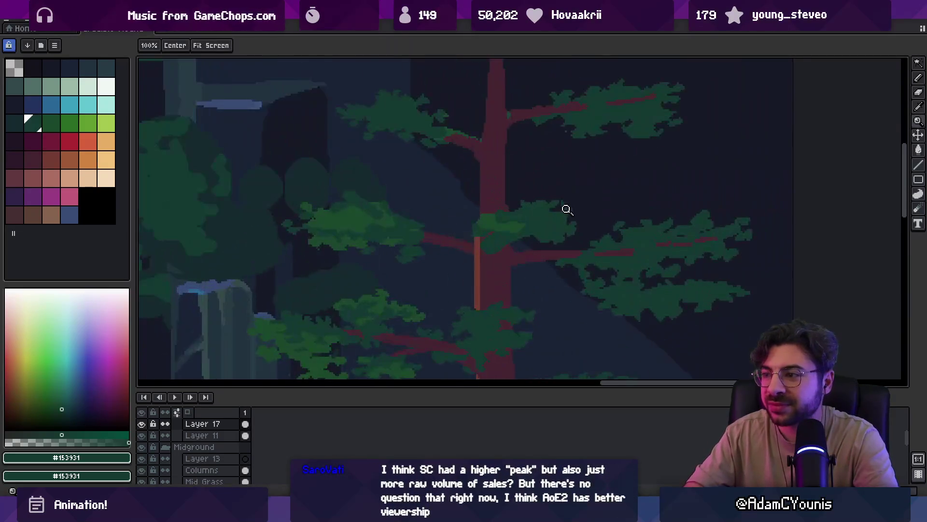
{"action": "key", "text": "b"}
{"action": "left_click", "coordinate": [583, 208]}
{"action": "key", "text": "b"}
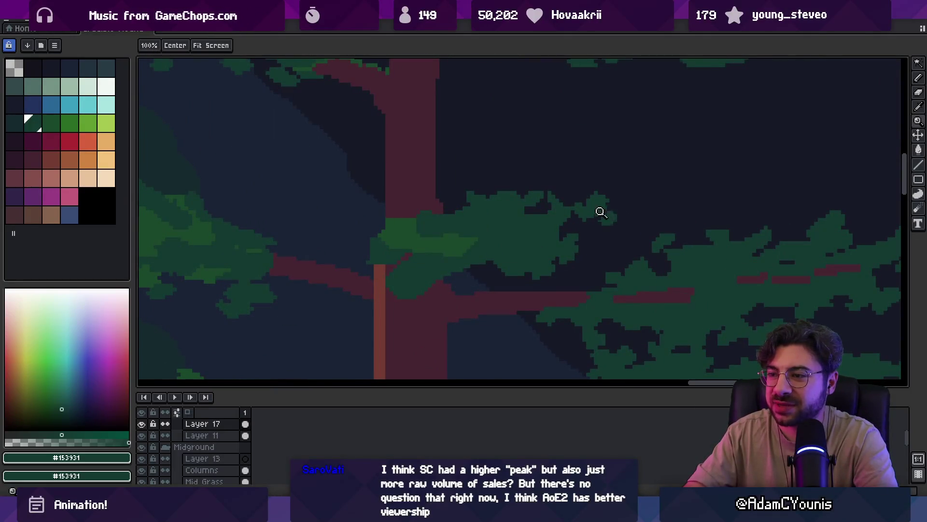
{"action": "scroll", "coordinate": [606, 211], "scroll_direction": "down", "scroll_amount": 2}
{"action": "scroll", "coordinate": [559, 230], "scroll_direction": "up", "scroll_amount": 1}
{"action": "left_click", "coordinate": [524, 265], "text": "alt"}
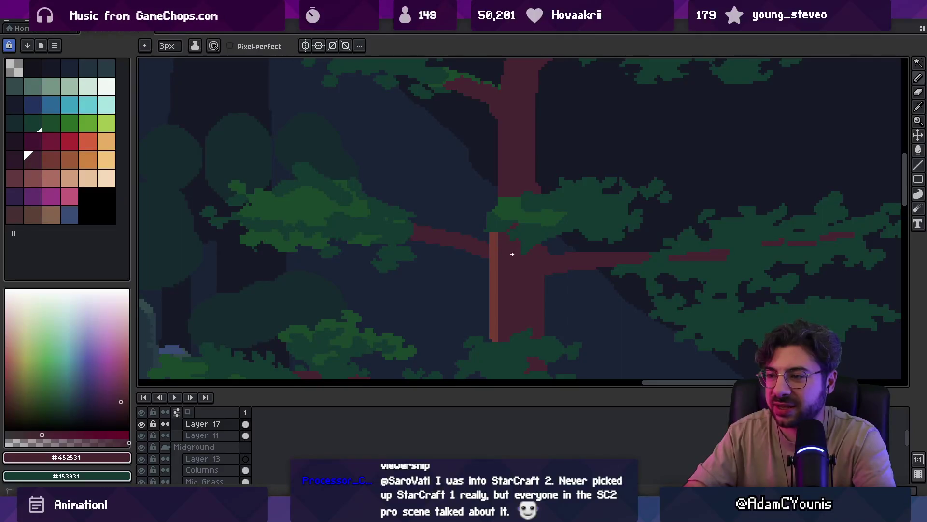
{"action": "key", "text": "b"}
{"action": "mouse_move", "coordinate": [482, 230]}
{"action": "left_mouse_down"}
{"action": "mouse_move", "coordinate": [488, 239]}
{"action": "mouse_move", "coordinate": [500, 159]}
{"action": "mouse_move", "coordinate": [504, 220]}
{"action": "left_mouse_up"}
- Draw a light orange highlight up the trunk's left edge and trim it to a thin line
{"action": "left_click", "coordinate": [497, 238], "text": "alt"}
{"action": "left_click", "coordinate": [506, 145], "text": "alt"}
{"action": "left_click_drag", "start_coordinate": [503, 174], "coordinate": [502, 153]}
{"action": "key", "text": "b"}
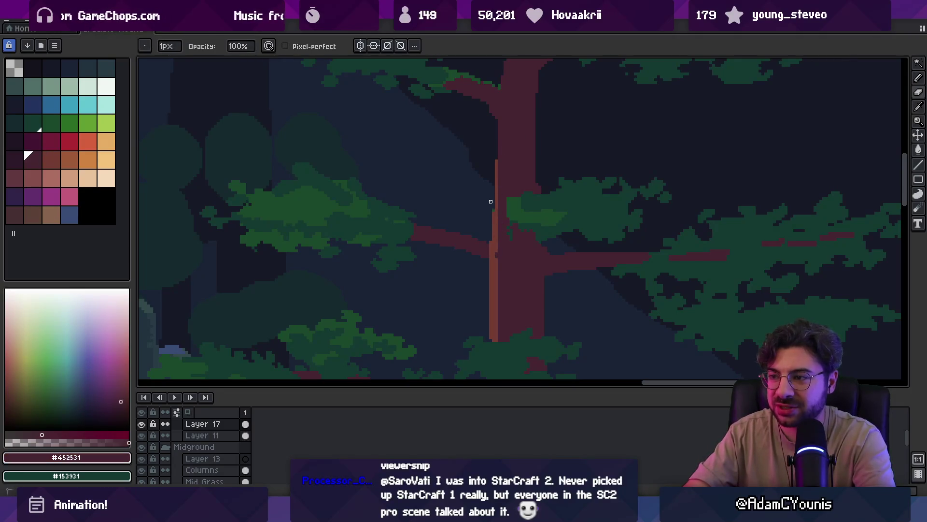
{"action": "key", "text": "e"}
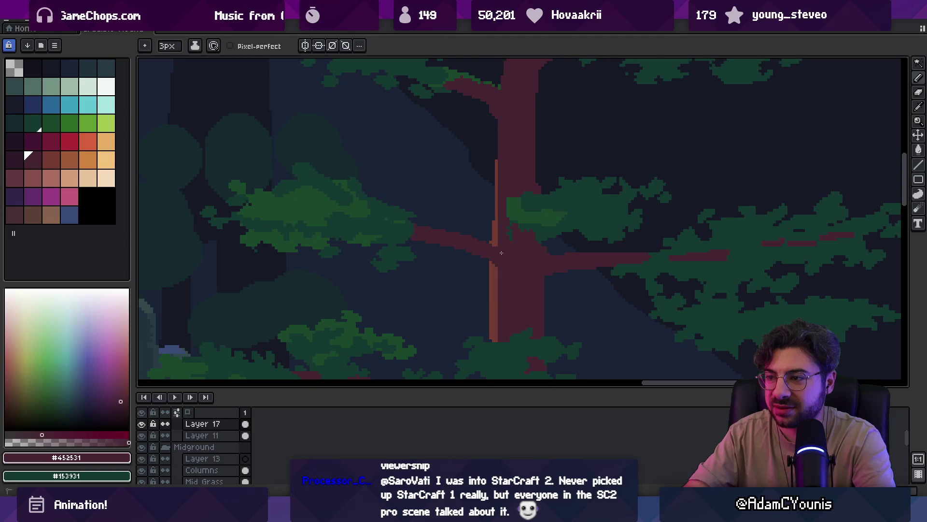
{"action": "scroll", "coordinate": [497, 261], "scroll_direction": "down", "scroll_amount": 3}
{"action": "scroll", "coordinate": [534, 250], "scroll_direction": "up", "scroll_amount": 3}
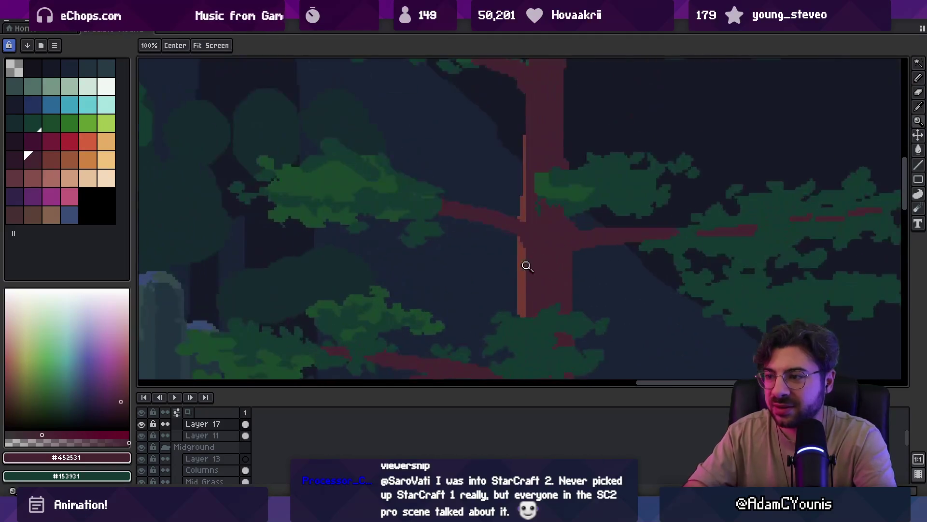
{"action": "key", "text": "b"}
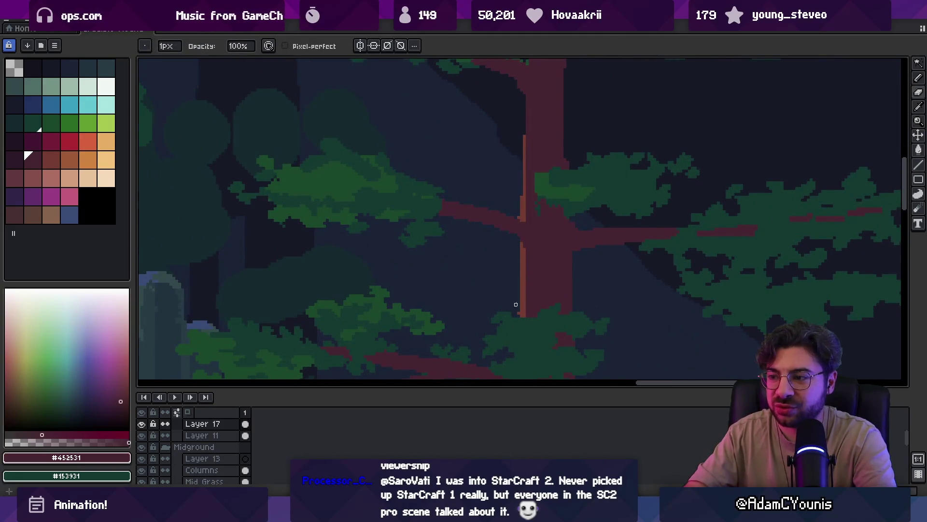
- Cover the lower orange highlight in dark red, sample lighter red #743c33, and recentre the view
{"action": "left_click", "coordinate": [526, 285], "text": "alt"}
{"action": "left_click", "coordinate": [531, 270], "text": "alt"}
{"action": "left_click_drag", "start_coordinate": [521, 245], "coordinate": [521, 260]}
{"action": "left_click", "coordinate": [531, 270], "text": "alt"}
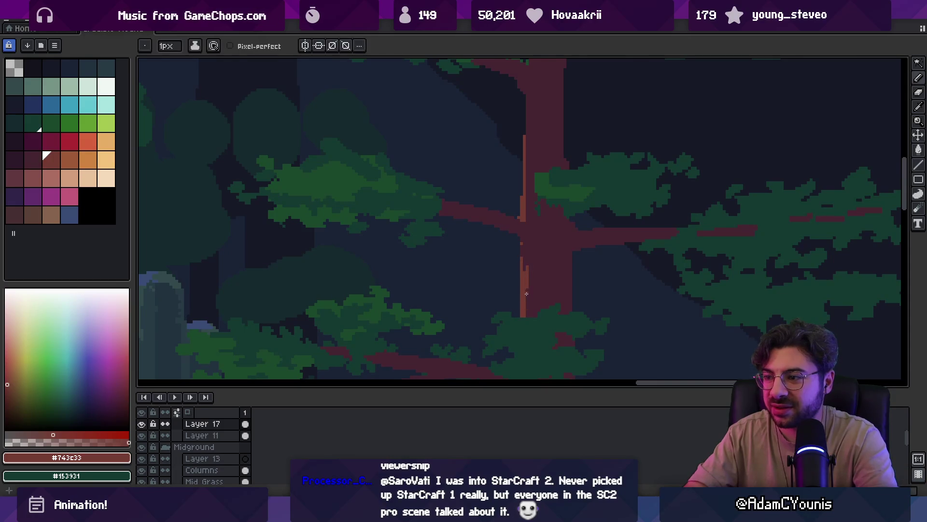
{"action": "key", "text": "z"}
{"action": "scroll", "coordinate": [534, 240], "scroll_direction": "down", "scroll_amount": 3}
{"action": "mouse_move", "coordinate": [564, 242]}
{"action": "left_mouse_down"}
{"action": "mouse_move", "coordinate": [569, 201]}
{"action": "mouse_move", "coordinate": [578, 205]}
{"action": "left_mouse_up"}
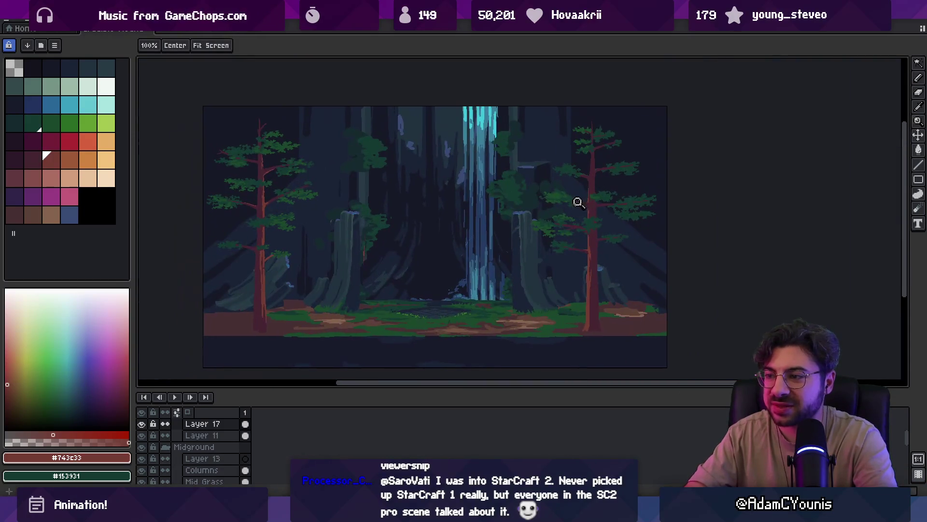
- Zoom into the right pine and sample the trunk reds, ending on dark red #452531
{"action": "scroll", "coordinate": [599, 232], "scroll_direction": "up", "scroll_amount": 3}
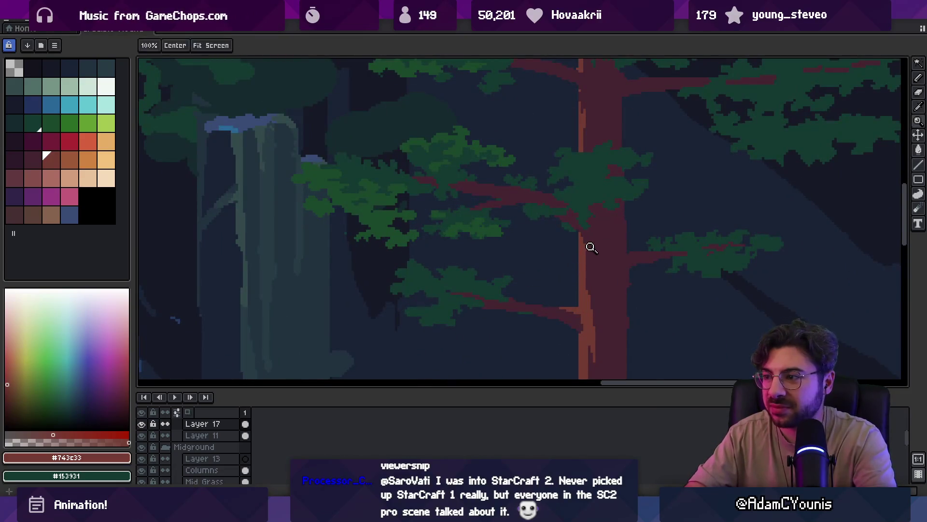
{"action": "key", "text": "b"}
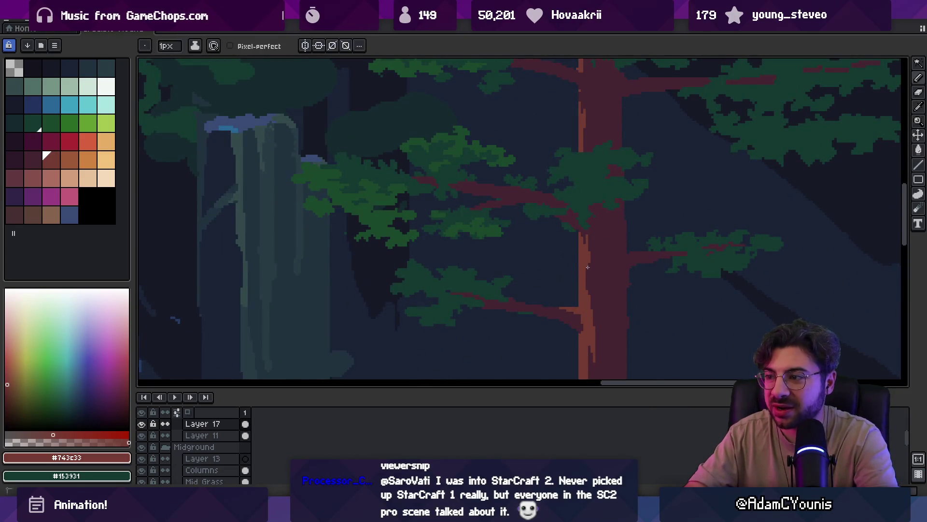
{"action": "left_click", "coordinate": [589, 281], "text": "alt"}
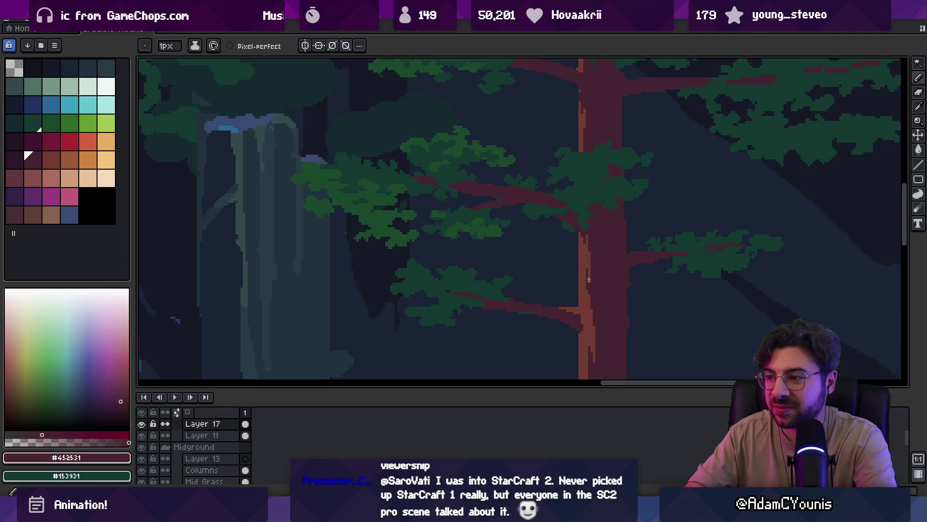
{"action": "left_click", "coordinate": [589, 276], "text": "alt"}
{"action": "key", "text": "z"}
{"action": "scroll", "coordinate": [557, 231], "scroll_direction": "down", "scroll_amount": 5}
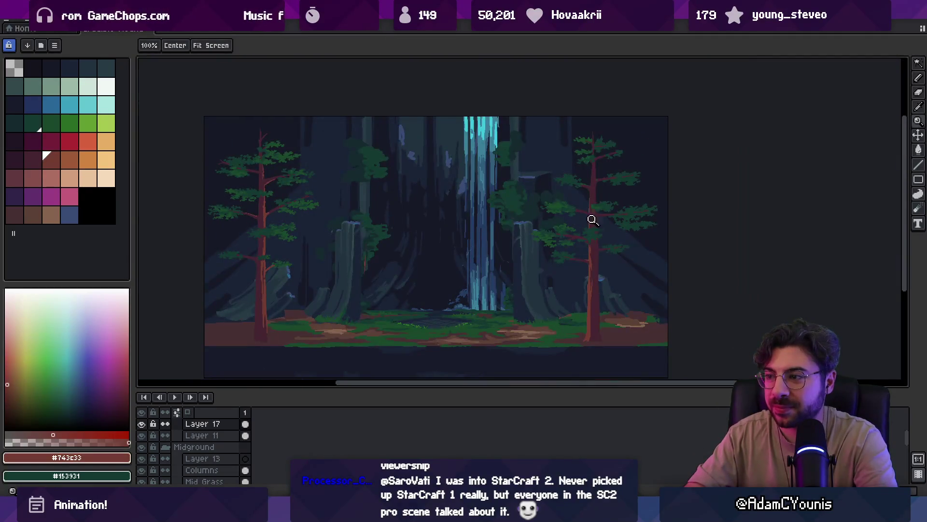
{"action": "scroll", "coordinate": [606, 251], "scroll_direction": "up", "scroll_amount": 5}
{"action": "scroll", "coordinate": [605, 252], "scroll_direction": "up", "scroll_amount": 1}
{"action": "left_click", "coordinate": [608, 238], "text": "alt"}
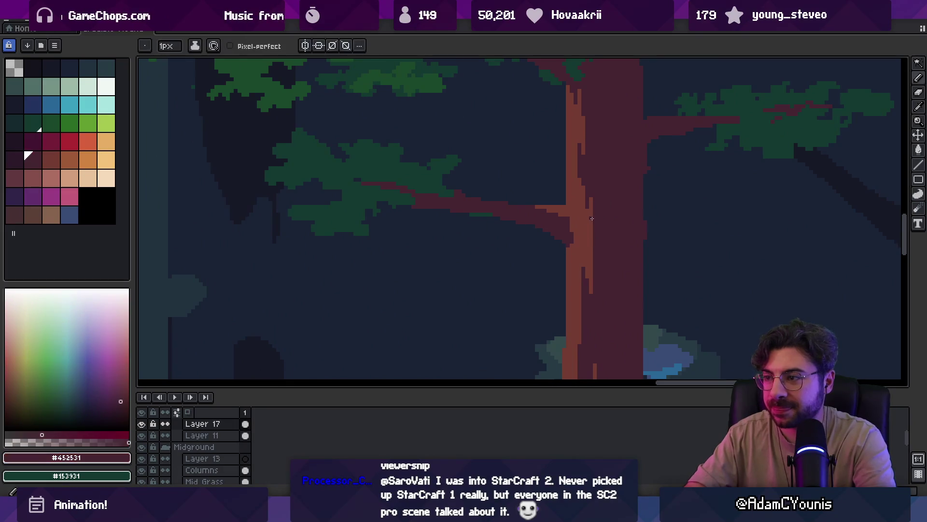
- Zoom in and out around the right pine's trunk to inspect it
{"action": "scroll", "coordinate": [608, 238], "scroll_direction": "down", "scroll_amount": 2}
{"action": "scroll", "coordinate": [611, 220], "scroll_direction": "up", "scroll_amount": 3}
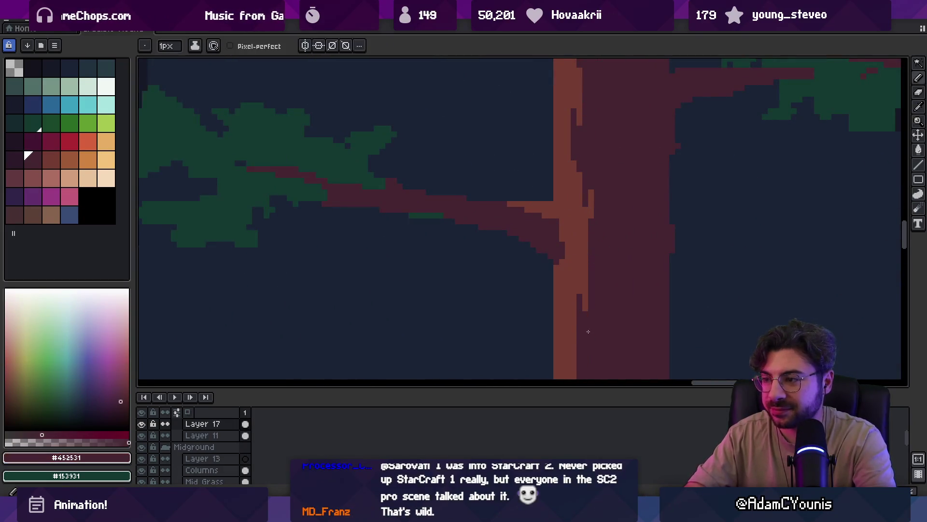
{"action": "scroll", "coordinate": [594, 282], "scroll_direction": "down", "scroll_amount": 4}
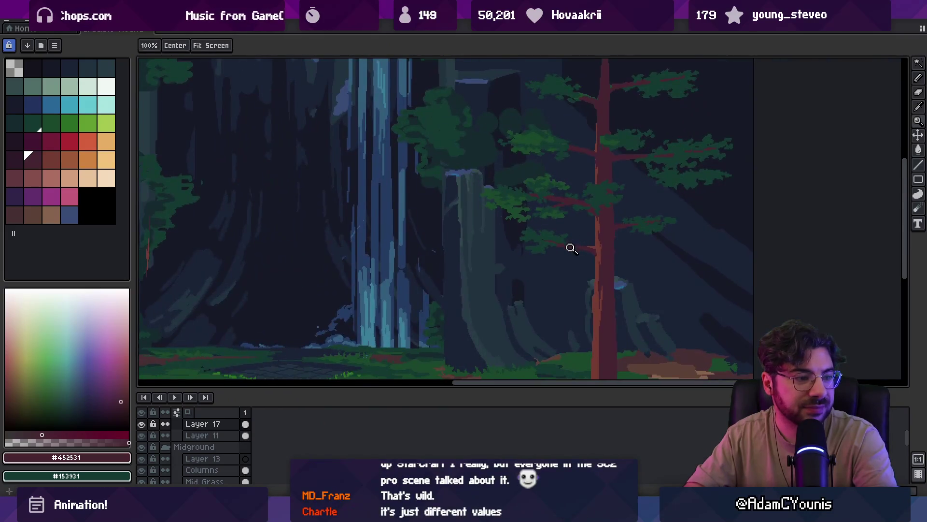
{"action": "scroll", "coordinate": [584, 261], "scroll_direction": "up", "scroll_amount": 2}
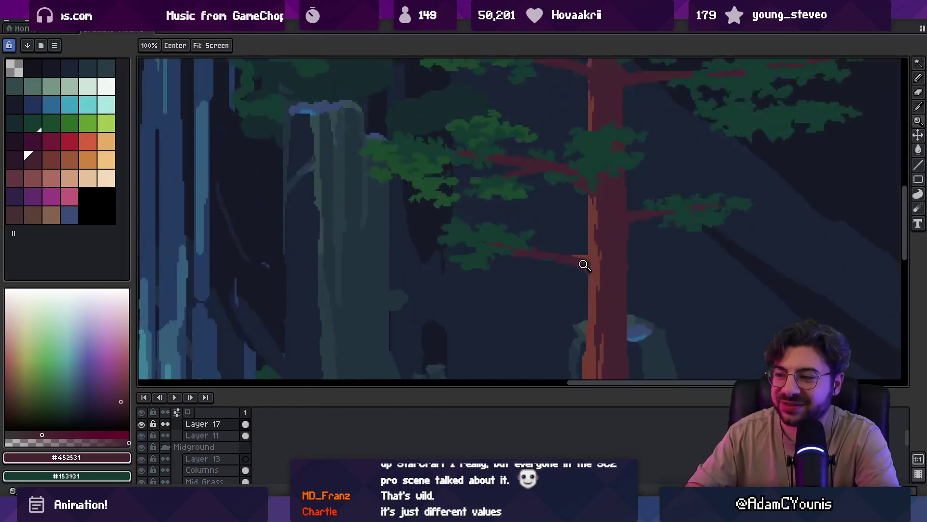
{"action": "scroll", "coordinate": [556, 227], "scroll_direction": "up", "scroll_amount": 3}
{"action": "key", "text": "b"}
{"action": "key", "text": "z"}
{"action": "scroll", "coordinate": [639, 234], "scroll_direction": "down", "scroll_amount": 3}
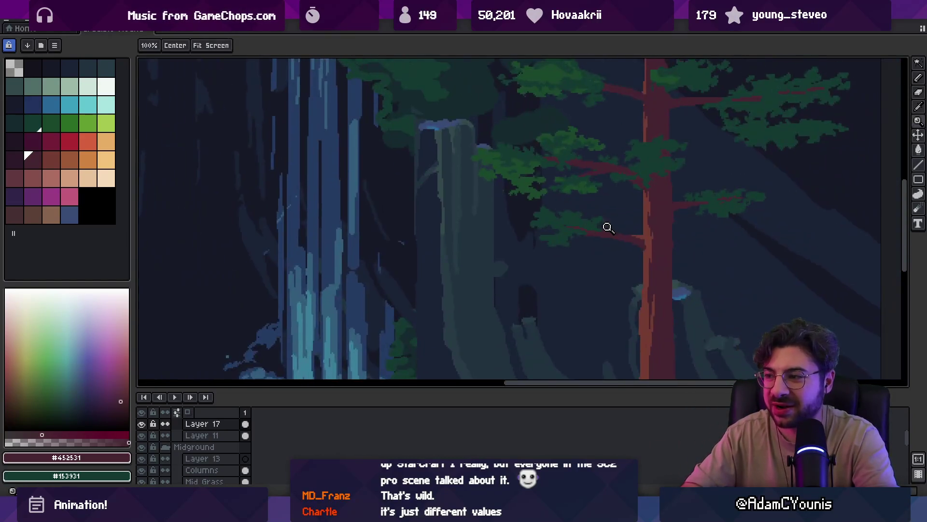
{"action": "scroll", "coordinate": [584, 243], "scroll_direction": "up", "scroll_amount": 2}
{"action": "scroll", "coordinate": [611, 201], "scroll_direction": "down", "scroll_amount": 3}
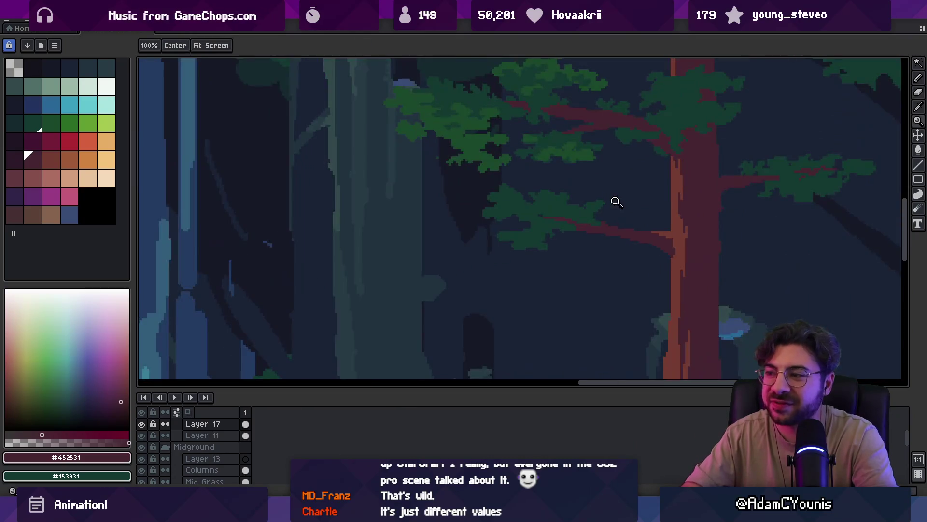
- Pick the dark foliage green #153931 and add pixels just left of the right pine's clump
{"action": "scroll", "coordinate": [598, 226], "scroll_direction": "up", "scroll_amount": 1}
{"action": "scroll", "coordinate": [598, 226], "scroll_direction": "up", "scroll_amount": 3}
{"action": "key", "text": "b"}
{"action": "key", "text": "z"}
{"action": "scroll", "coordinate": [551, 194], "scroll_direction": "down", "scroll_amount": 2}
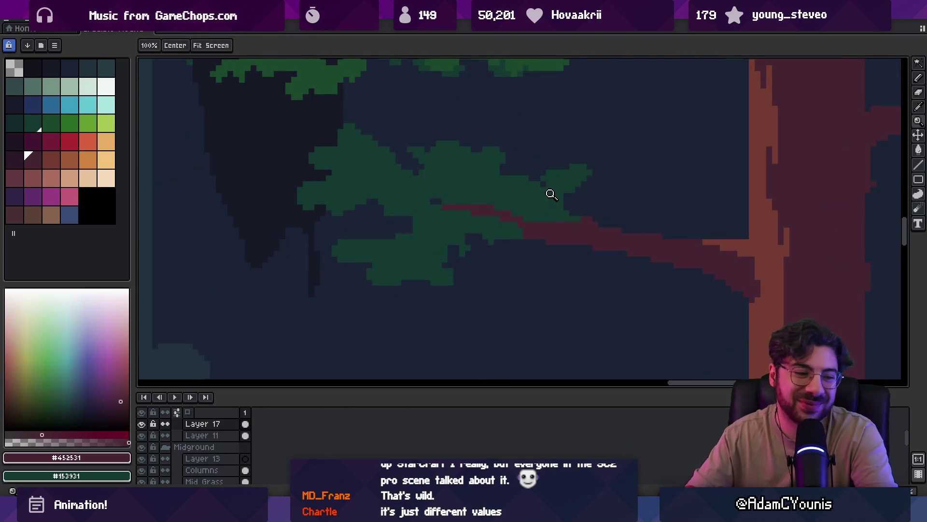
{"action": "key", "text": "b"}
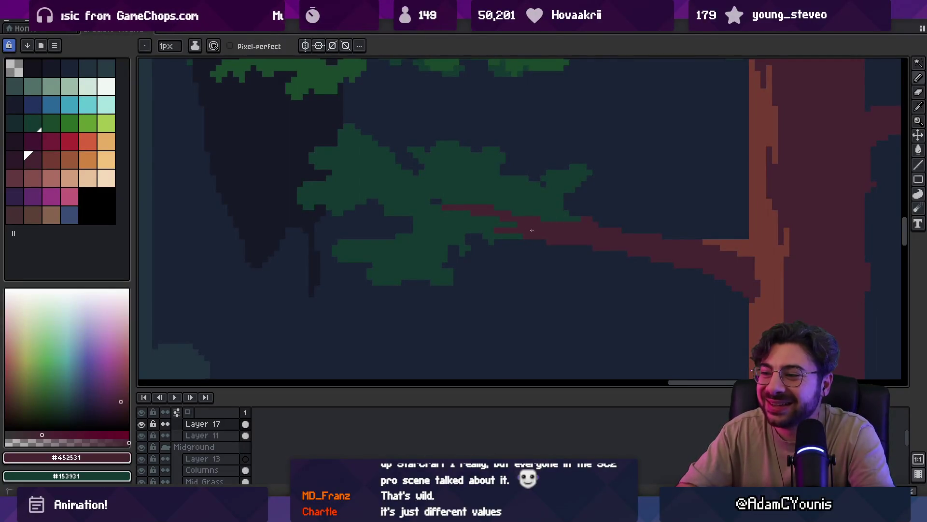
{"action": "key", "text": "e"}
{"action": "scroll", "coordinate": [530, 193], "scroll_direction": "down", "scroll_amount": 4}
{"action": "scroll", "coordinate": [557, 209], "scroll_direction": "up", "scroll_amount": 5}
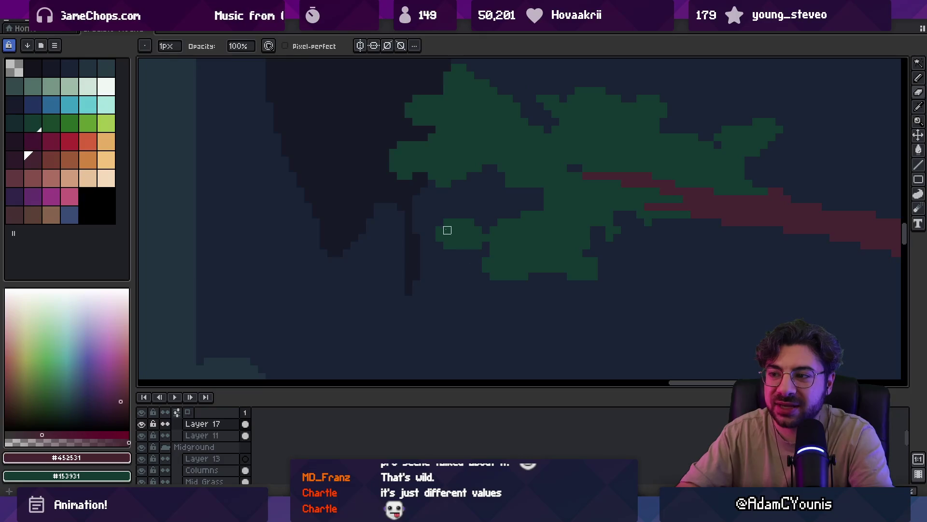
{"action": "left_click", "coordinate": [471, 236], "text": "alt"}
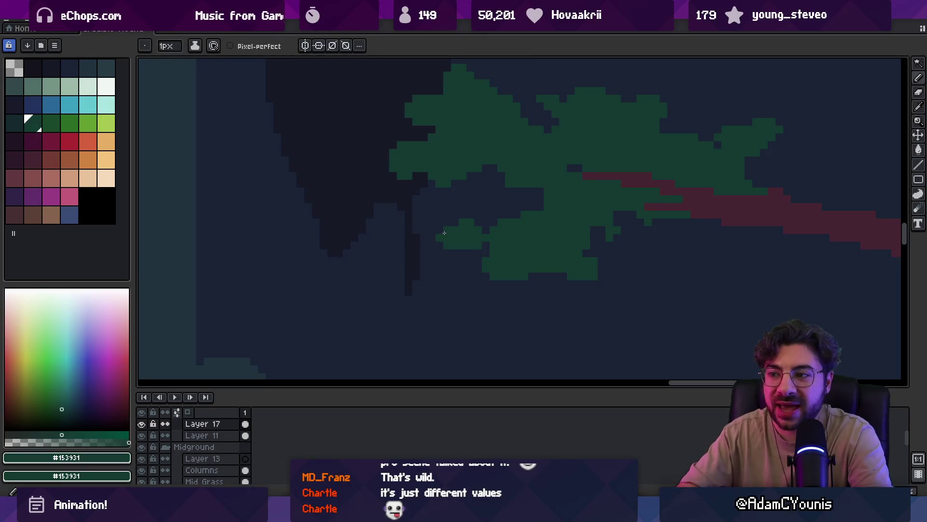
{"action": "left_click", "coordinate": [433, 237]}
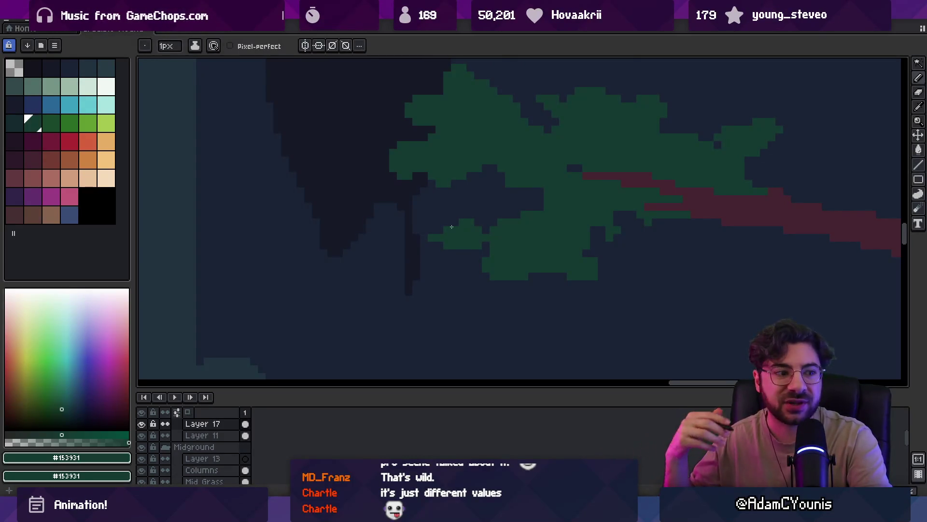
- Zoom in on the branch foliage and pan the view toward the left pine
{"action": "key", "text": "b"}
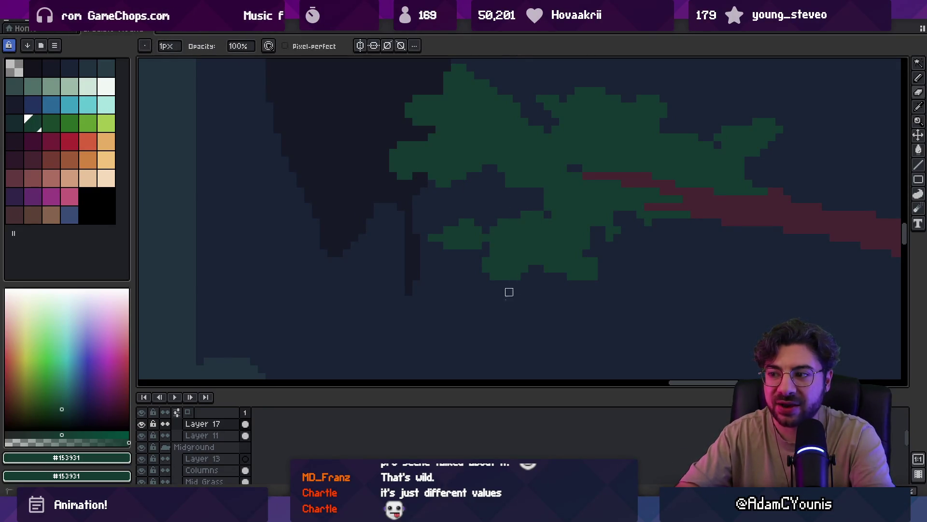
{"action": "scroll", "coordinate": [519, 251], "scroll_direction": "down", "scroll_amount": 2}
{"action": "scroll", "coordinate": [531, 252], "scroll_direction": "up", "scroll_amount": 2}
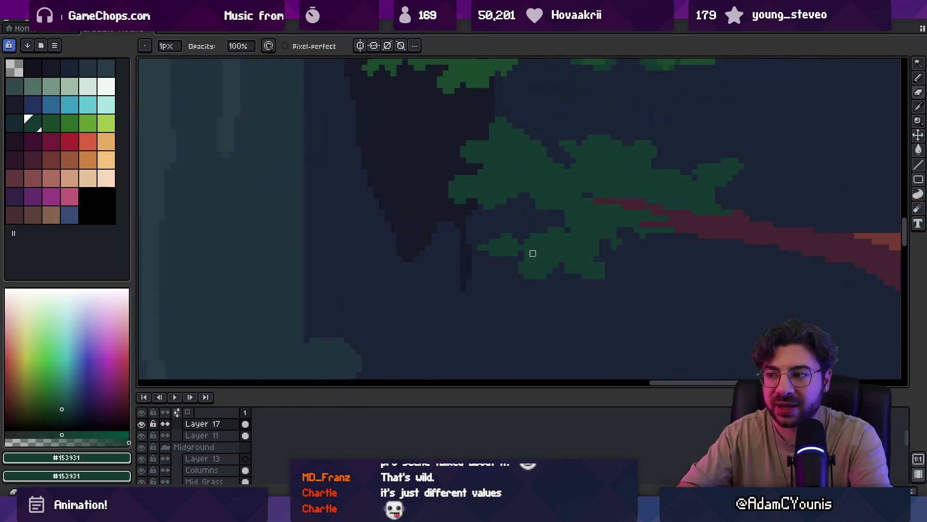
{"action": "key", "text": "z"}
{"action": "scroll", "coordinate": [521, 256], "scroll_direction": "down", "scroll_amount": 4}
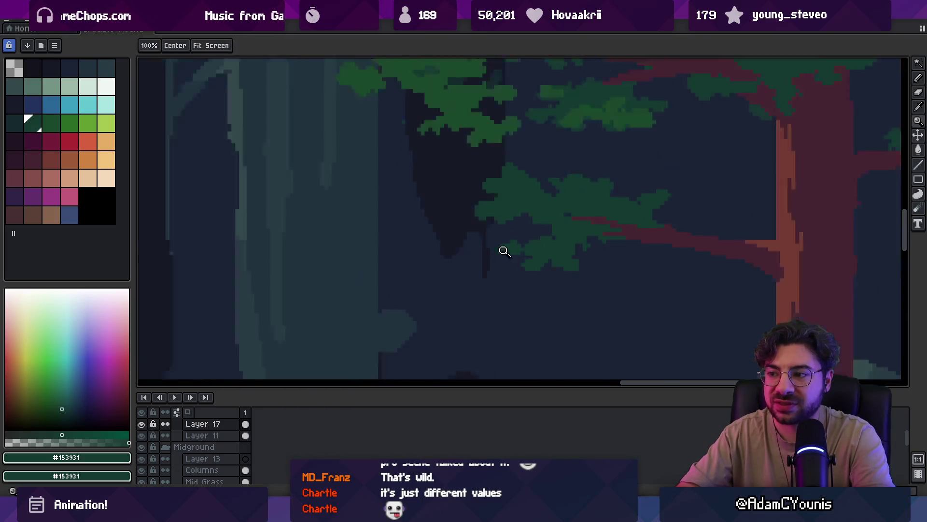
{"action": "left_click", "coordinate": [534, 168]}
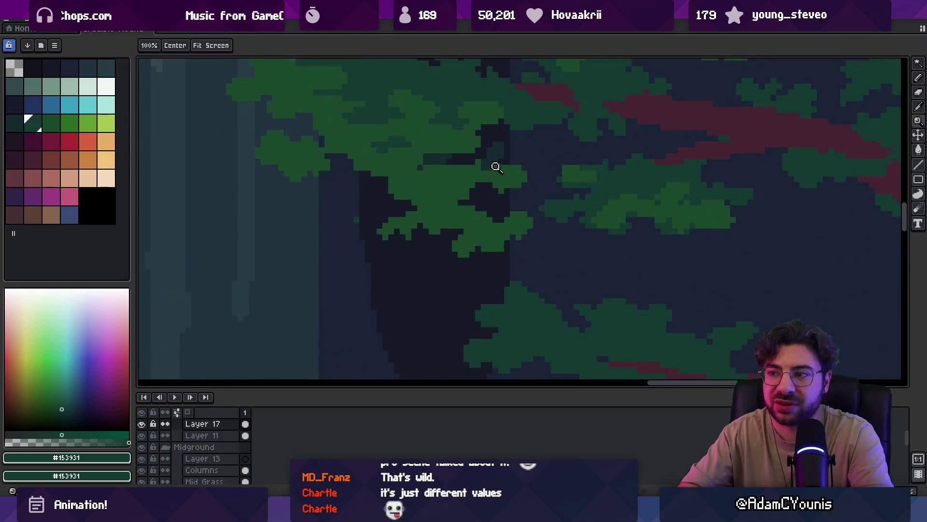
{"action": "key", "text": "b"}
{"action": "key", "text": "h"}
{"action": "scroll", "coordinate": [372, 213], "scroll_direction": "down", "scroll_amount": 5}
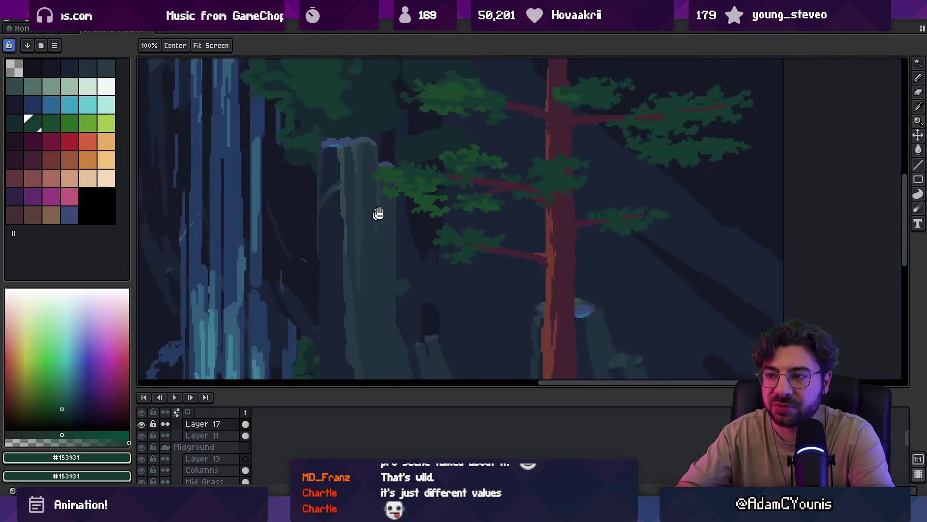
{"action": "scroll", "coordinate": [484, 238], "scroll_direction": "up", "scroll_amount": 1}
{"action": "mouse_move", "coordinate": [484, 237]}
{"action": "left_mouse_down"}
{"action": "mouse_move", "coordinate": [495, 221]}
{"action": "mouse_move", "coordinate": [540, 224]}
{"action": "left_mouse_up"}
- Sample the trunk's dark red #452531 and the dark foliage green #153931 from the canvas
{"action": "scroll", "coordinate": [331, 242], "scroll_direction": "up", "scroll_amount": 4}
{"action": "key", "text": "i"}
{"action": "key", "text": "b"}
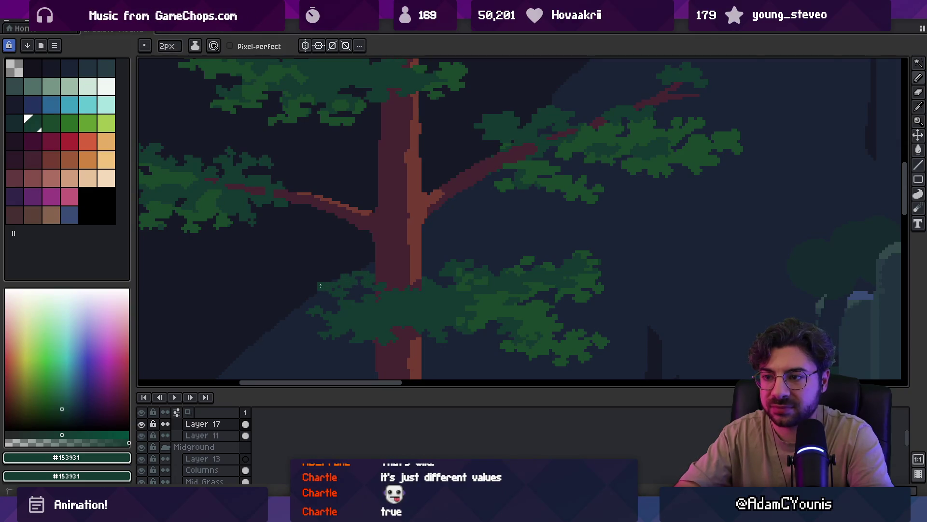
{"action": "key", "text": "i"}
{"action": "scroll", "coordinate": [393, 234], "scroll_direction": "down", "scroll_amount": 3}
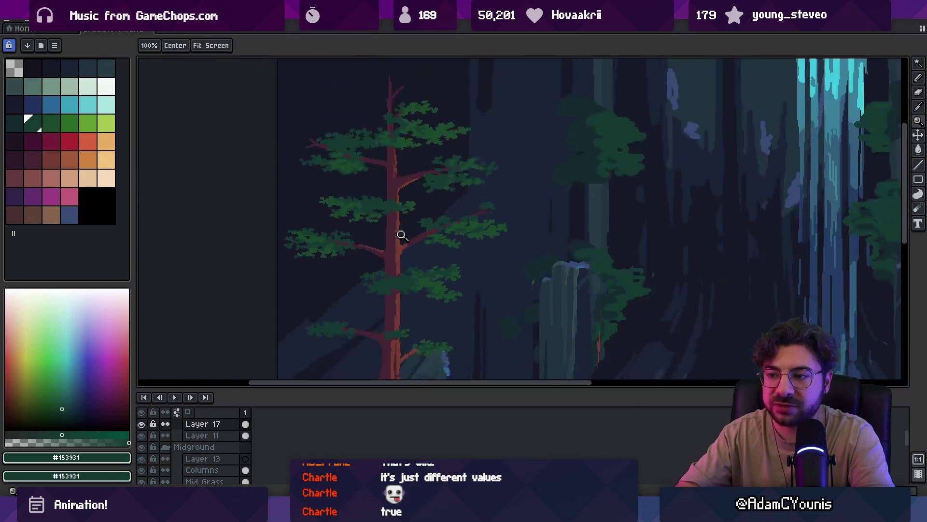
{"action": "scroll", "coordinate": [402, 273], "scroll_direction": "up", "scroll_amount": 3}
{"action": "left_click", "coordinate": [428, 221]}
{"action": "key", "text": "b"}
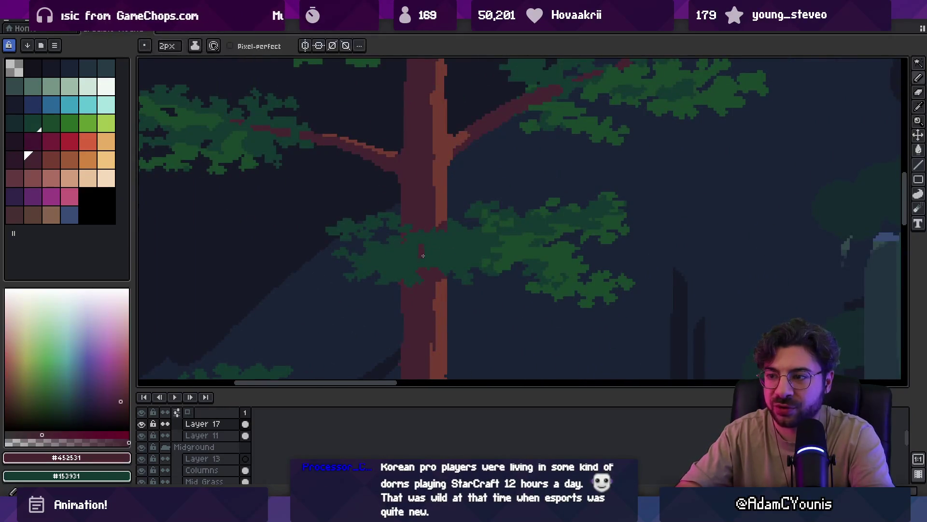
{"action": "left_click", "coordinate": [417, 259], "text": "alt"}
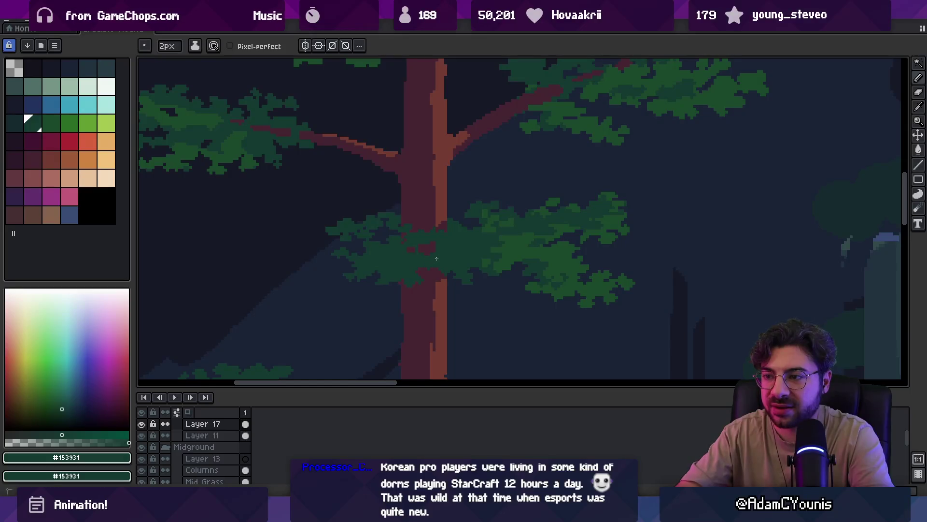
{"action": "left_click", "coordinate": [424, 247], "text": "alt"}
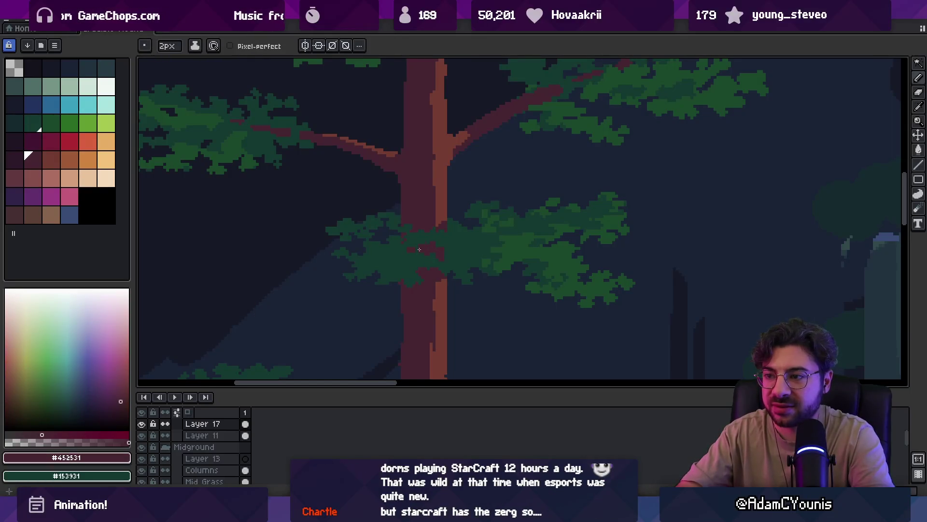
{"action": "left_click", "coordinate": [404, 259], "text": "alt"}
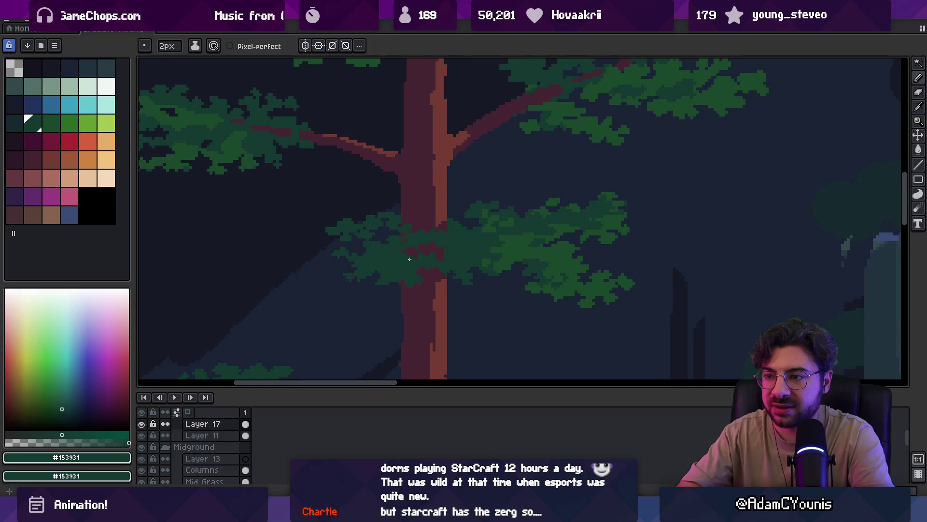
- Extend the red branch tip rightward with green pixels
{"action": "key", "text": "z"}
{"action": "scroll", "coordinate": [406, 245], "scroll_direction": "down", "scroll_amount": 3}
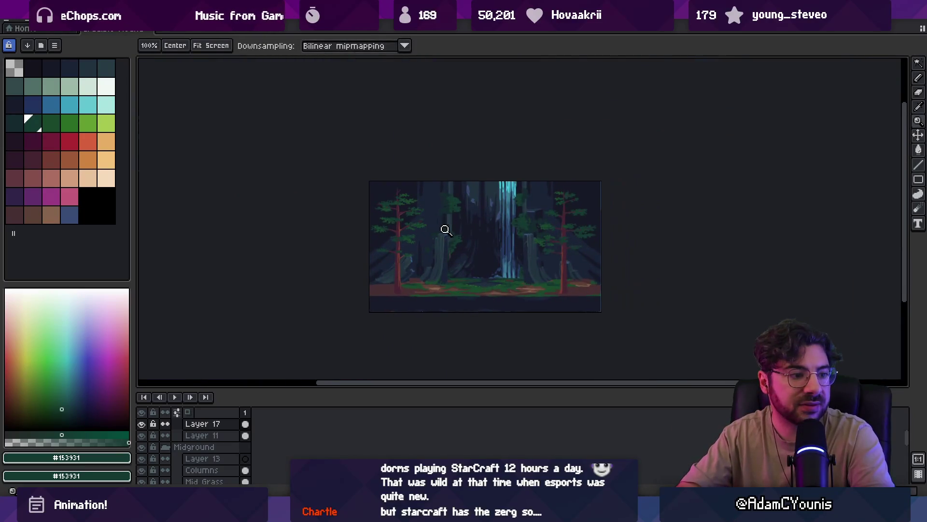
{"action": "left_click", "coordinate": [450, 213]}
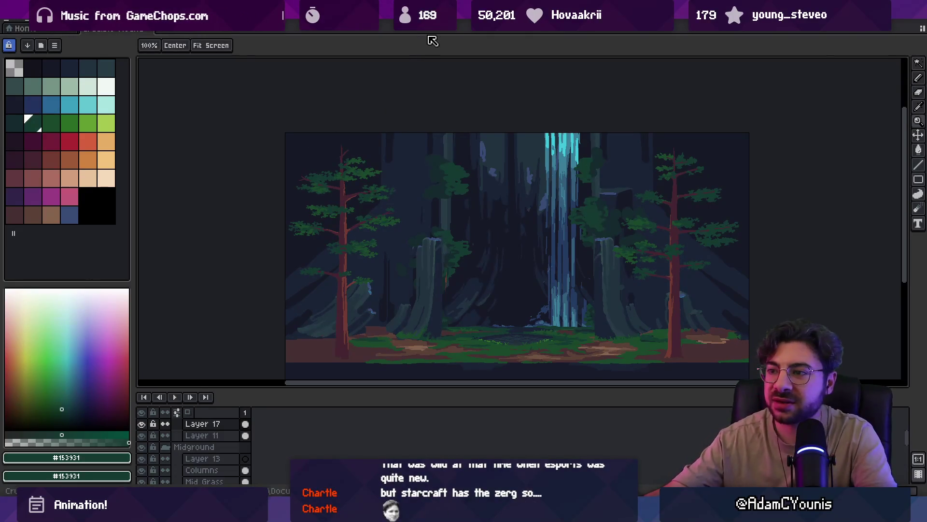
{"action": "scroll", "coordinate": [379, 217], "scroll_direction": "up", "scroll_amount": 3}
{"action": "key", "text": "b"}
{"action": "mouse_move", "coordinate": [532, 175]}
{"action": "left_mouse_down"}
{"action": "mouse_move", "coordinate": [580, 174]}
{"action": "mouse_move", "coordinate": [587, 164]}
{"action": "mouse_move", "coordinate": [573, 161]}
{"action": "mouse_move", "coordinate": [598, 176]}
{"action": "mouse_move", "coordinate": [620, 159]}
{"action": "left_mouse_up"}
- Paint green foliage below the thin red branch
{"action": "key", "text": "z"}
{"action": "scroll", "coordinate": [555, 160], "scroll_direction": "down", "scroll_amount": 3}
{"action": "scroll", "coordinate": [580, 164], "scroll_direction": "up", "scroll_amount": 3}
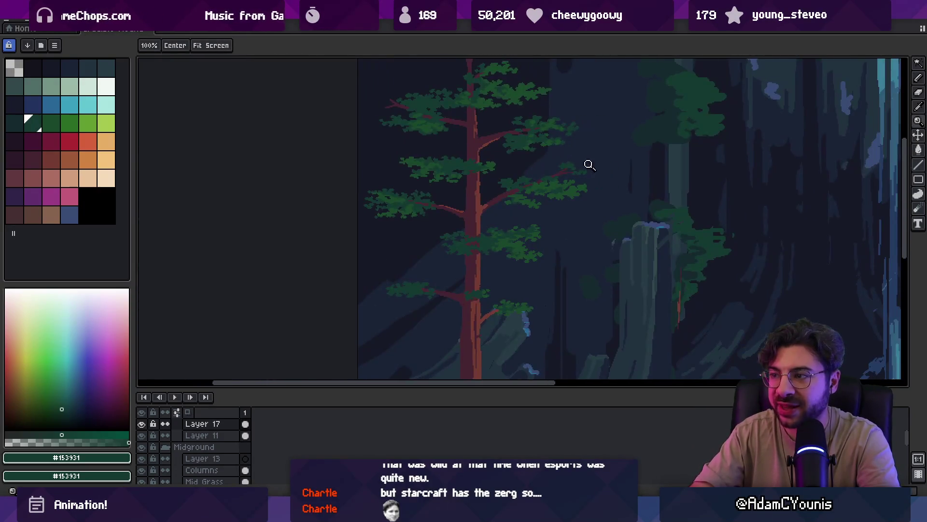
{"action": "key", "text": "b"}
{"action": "mouse_move", "coordinate": [524, 186]}
{"action": "left_mouse_down"}
{"action": "mouse_move", "coordinate": [493, 189]}
{"action": "mouse_move", "coordinate": [512, 183]}
{"action": "mouse_move", "coordinate": [535, 206]}
{"action": "mouse_move", "coordinate": [504, 209]}
{"action": "mouse_move", "coordinate": [547, 211]}
{"action": "left_mouse_up"}
{"action": "key", "text": "e"}
{"action": "key", "text": "b"}
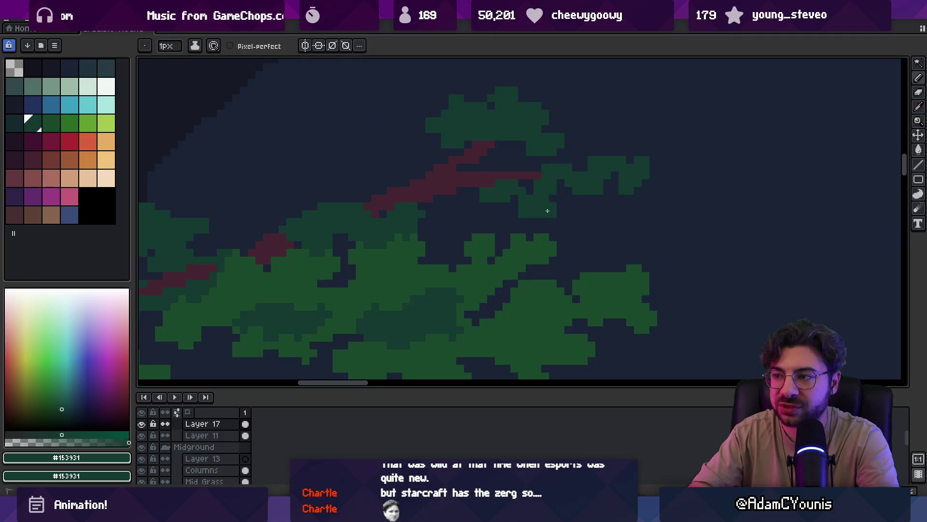
- Bucket-fill the leaf blob with a brighter sampled green and add bright highlights
{"action": "key", "text": "i"}
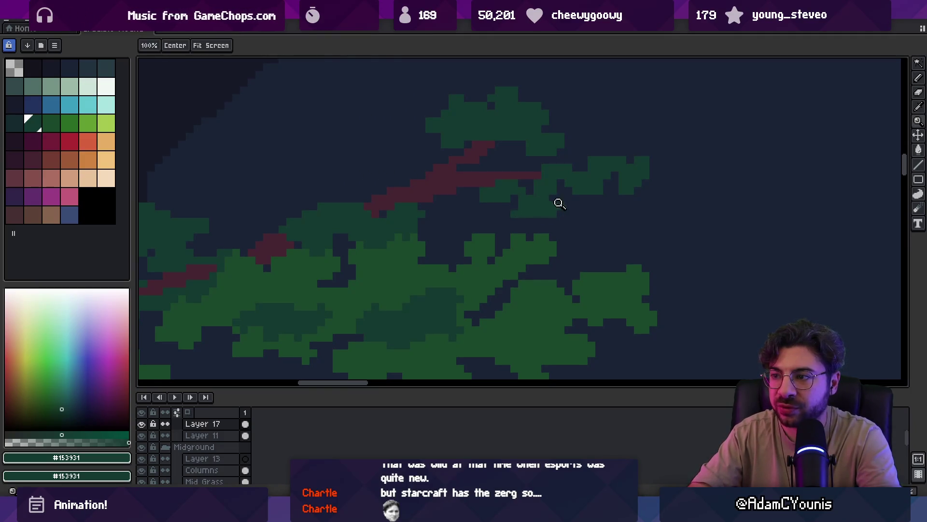
{"action": "scroll", "coordinate": [557, 201], "scroll_direction": "down", "scroll_amount": 3}
{"action": "scroll", "coordinate": [568, 190], "scroll_direction": "up", "scroll_amount": 2}
{"action": "left_click", "coordinate": [520, 219]}
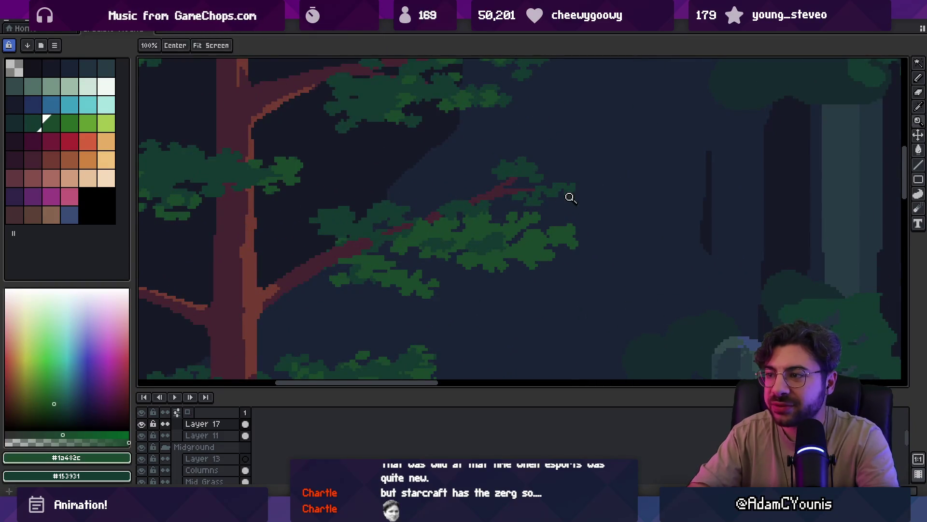
{"action": "scroll", "coordinate": [561, 193], "scroll_direction": "up", "scroll_amount": 3}
{"action": "key", "text": "g"}
{"action": "left_click", "coordinate": [559, 186]}
{"action": "scroll", "coordinate": [551, 186], "scroll_direction": "down", "scroll_amount": 4}
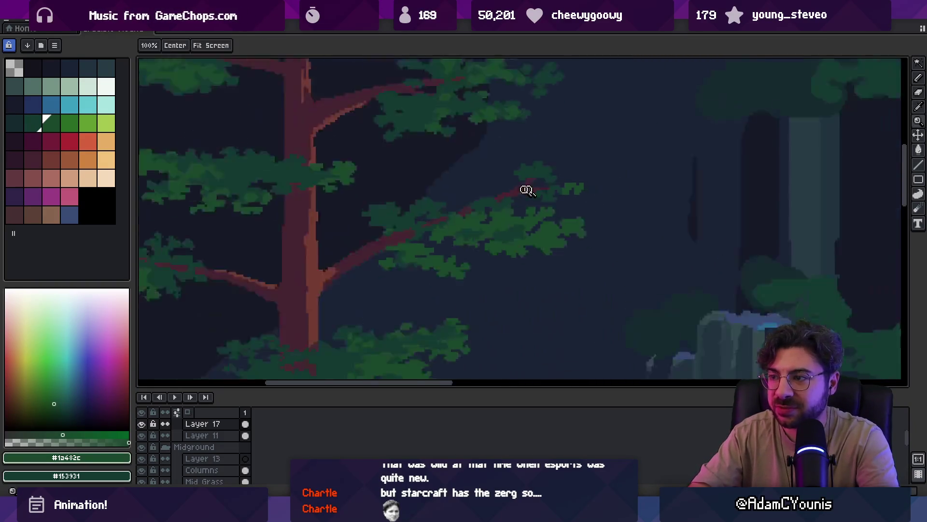
{"action": "scroll", "coordinate": [580, 174], "scroll_direction": "up", "scroll_amount": 4}
{"action": "key", "text": "z"}
{"action": "key", "text": "b"}
{"action": "left_click_drag", "start_coordinate": [554, 226], "coordinate": [558, 210]}
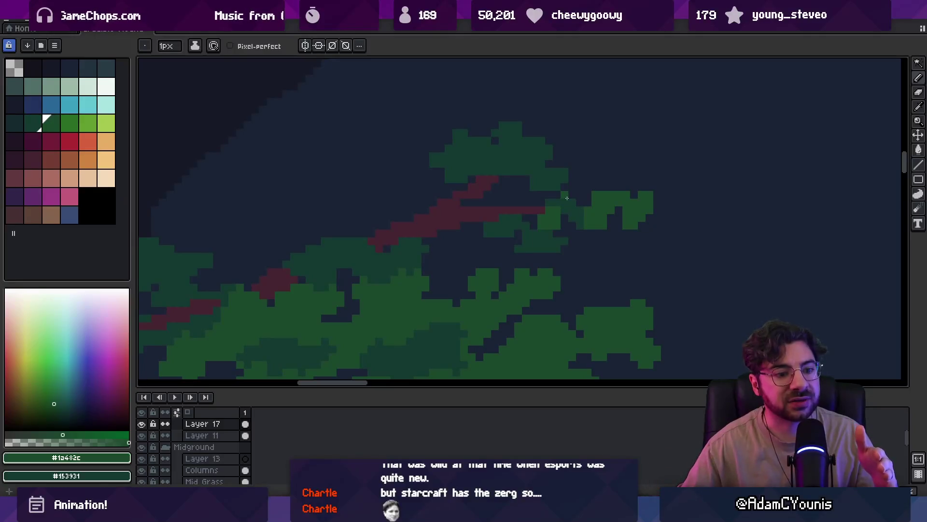
- Add dark green pixels along the leaf edge and leaves left of the branch
{"action": "scroll", "coordinate": [440, 211], "scroll_direction": "up", "scroll_amount": 3}
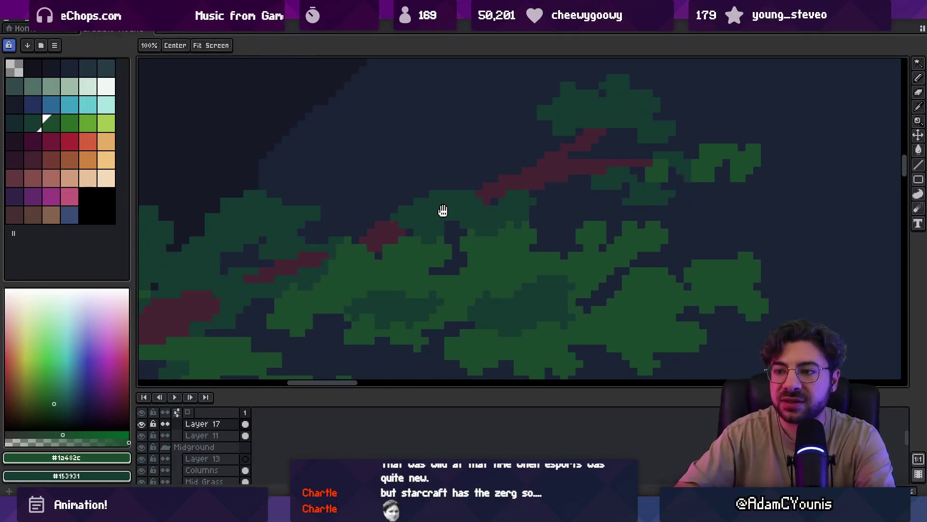
{"action": "left_click", "coordinate": [356, 239], "text": "alt"}
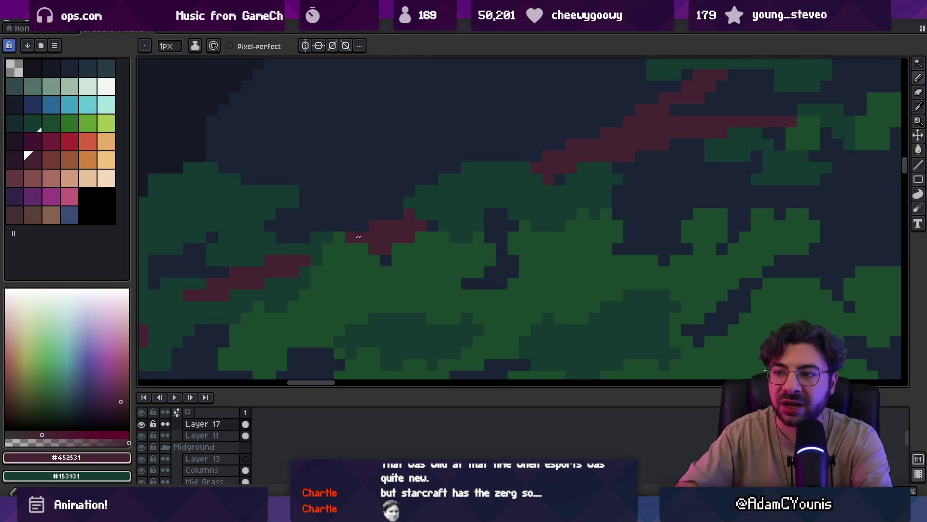
{"action": "left_click", "coordinate": [464, 167], "text": "alt"}
{"action": "mouse_move", "coordinate": [455, 160]}
{"action": "left_mouse_down"}
{"action": "mouse_move", "coordinate": [441, 118]}
{"action": "mouse_move", "coordinate": [465, 149]}
{"action": "left_mouse_up"}
{"action": "scroll", "coordinate": [437, 172], "scroll_direction": "down", "scroll_amount": 3}
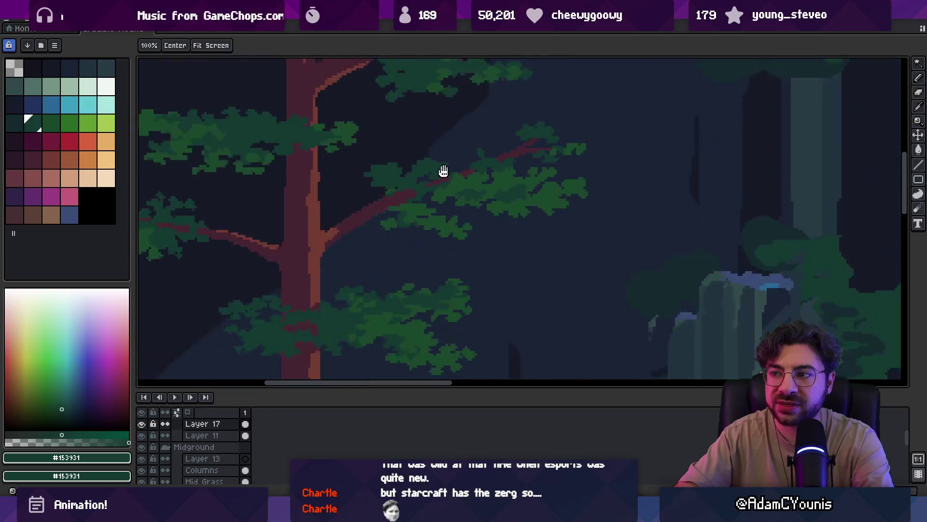
{"action": "scroll", "coordinate": [474, 171], "scroll_direction": "up", "scroll_amount": 3}
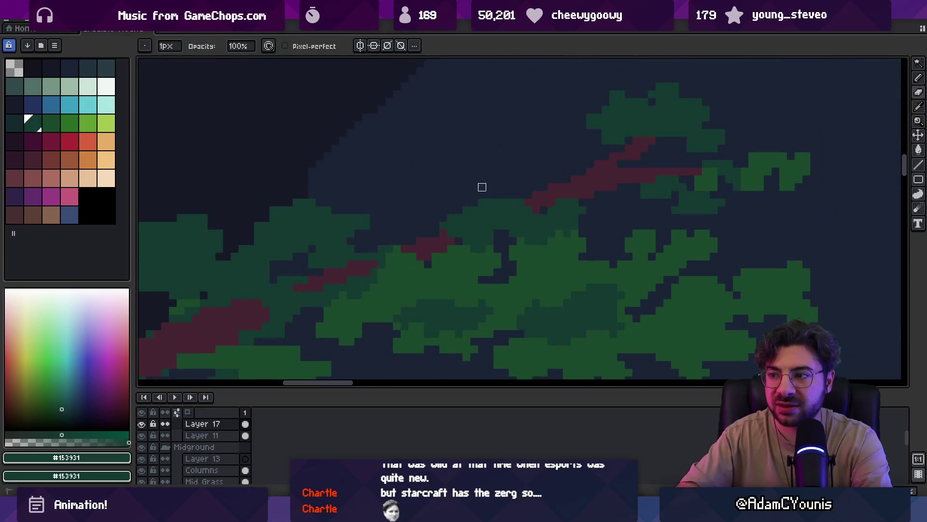
{"action": "left_click_drag", "start_coordinate": [466, 201], "coordinate": [439, 189]}
{"action": "key", "text": "z"}
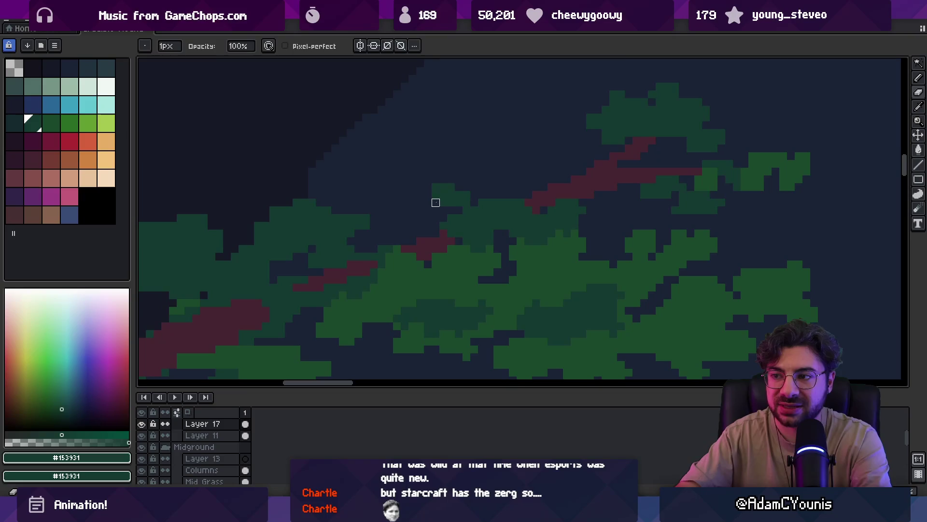
{"action": "scroll", "coordinate": [472, 182], "scroll_direction": "down", "scroll_amount": 3}
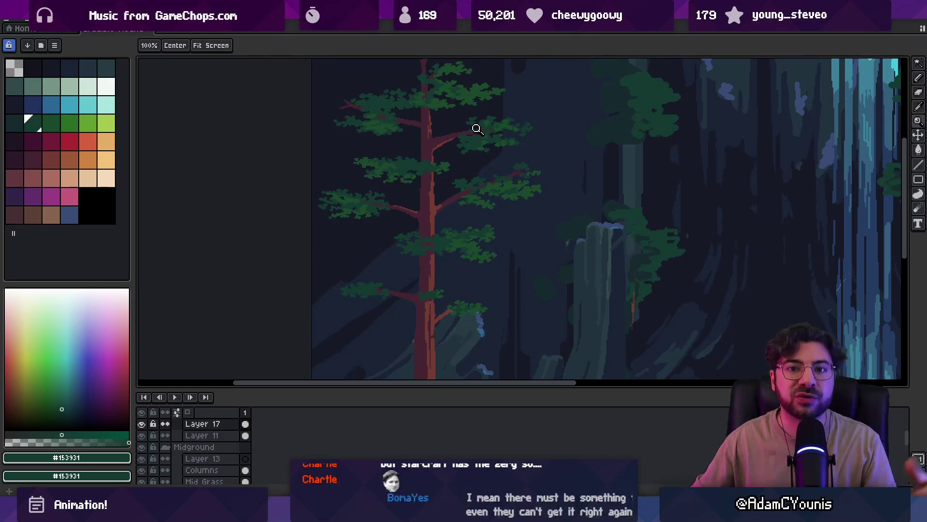
{"action": "scroll", "coordinate": [346, 190], "scroll_direction": "up", "scroll_amount": 3}
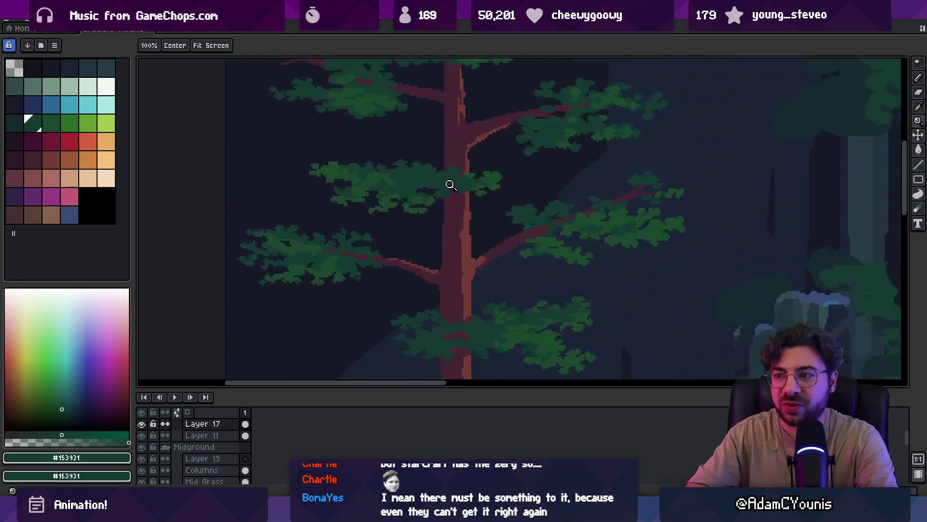
- Zoom in on the left pine's branches and pick up the dark green
{"action": "left_click", "coordinate": [47, 122]}
{"action": "key", "text": "b"}
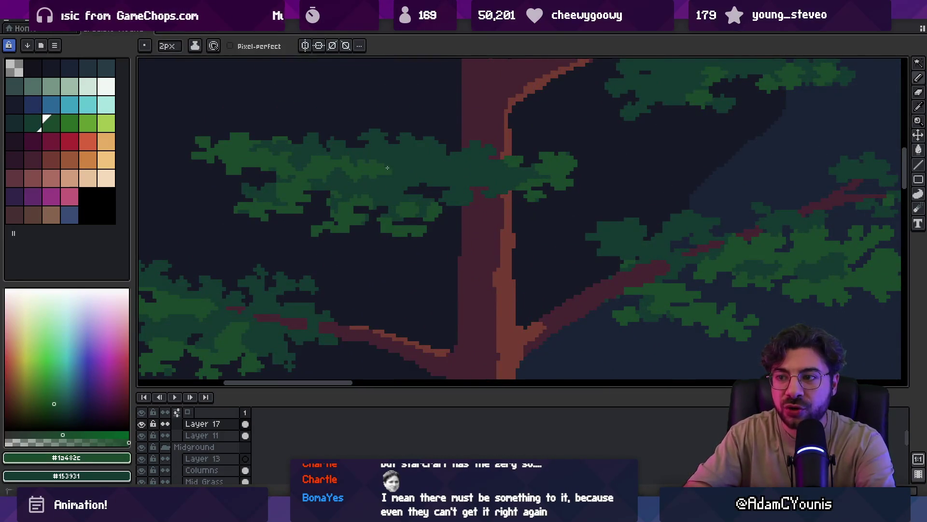
{"action": "left_click", "coordinate": [388, 181], "text": "alt"}
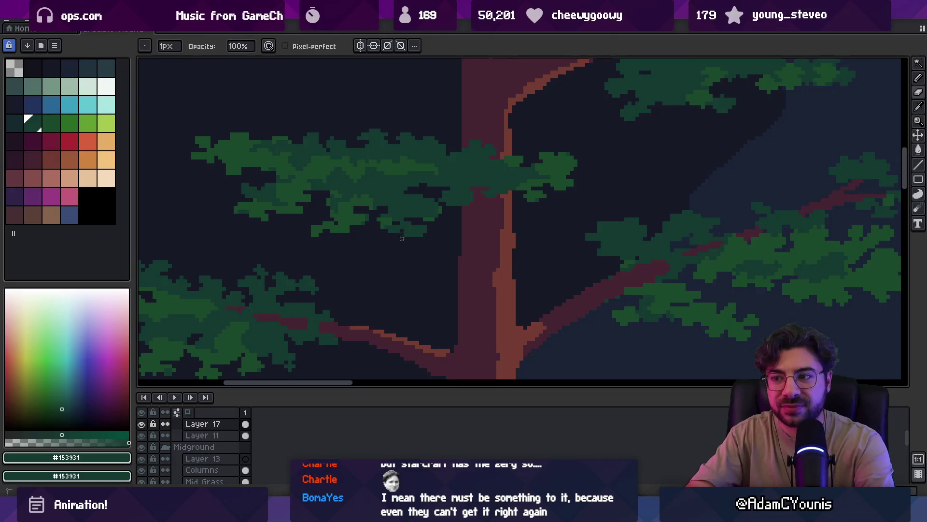
{"action": "scroll", "coordinate": [425, 231], "scroll_direction": "down", "scroll_amount": 3}
{"action": "scroll", "coordinate": [441, 201], "scroll_direction": "up", "scroll_amount": 4}
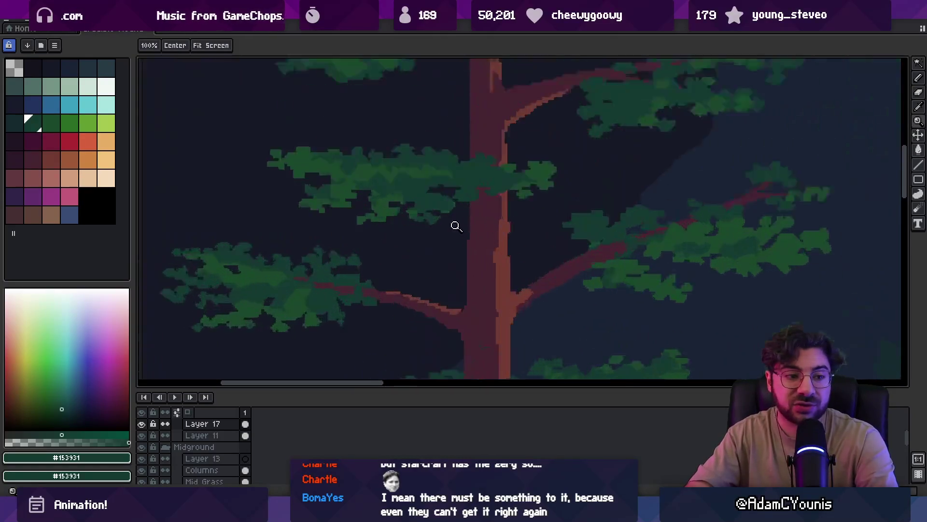
{"action": "key", "text": "b"}
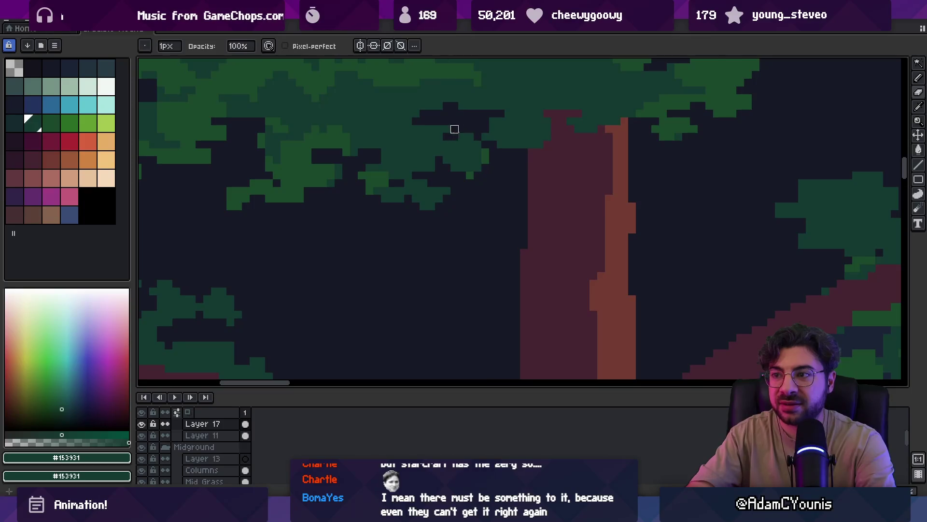
{"action": "scroll", "coordinate": [462, 121], "scroll_direction": "down", "scroll_amount": 3}
{"action": "scroll", "coordinate": [444, 152], "scroll_direction": "up", "scroll_amount": 3}
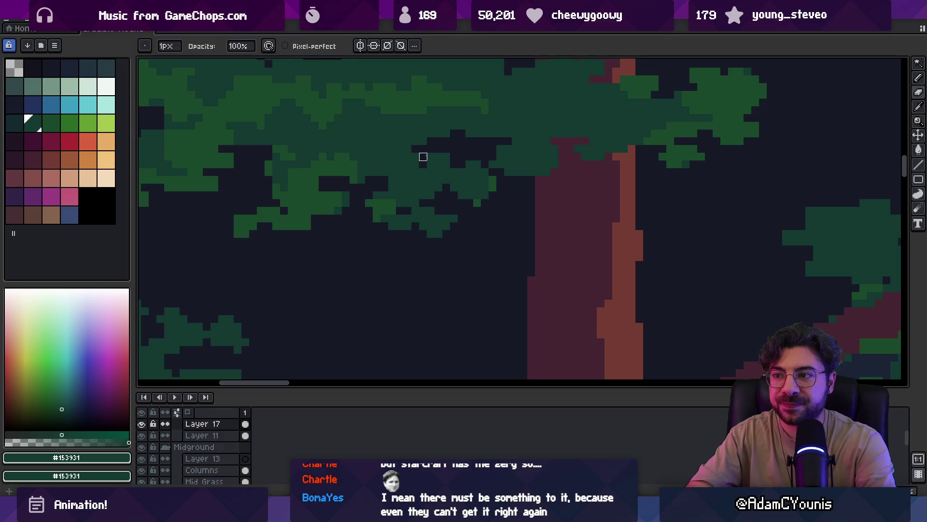
{"action": "key", "text": "z"}
{"action": "scroll", "coordinate": [454, 161], "scroll_direction": "down", "scroll_amount": 3}
{"action": "scroll", "coordinate": [436, 186], "scroll_direction": "up", "scroll_amount": 2}
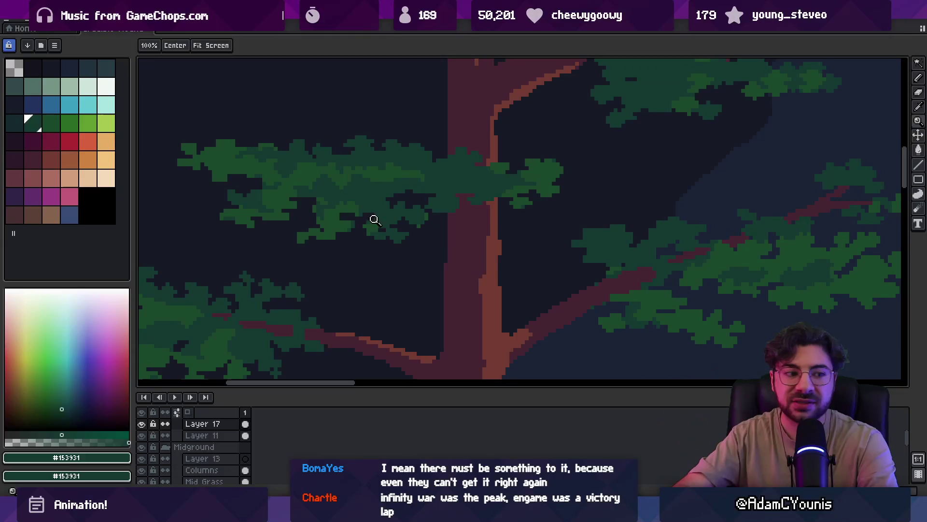
- Sample the lighter leaf green and add a pixel to the leaf edge
{"action": "key", "text": "i"}
{"action": "left_click", "coordinate": [365, 205]}
{"action": "key", "text": "b"}
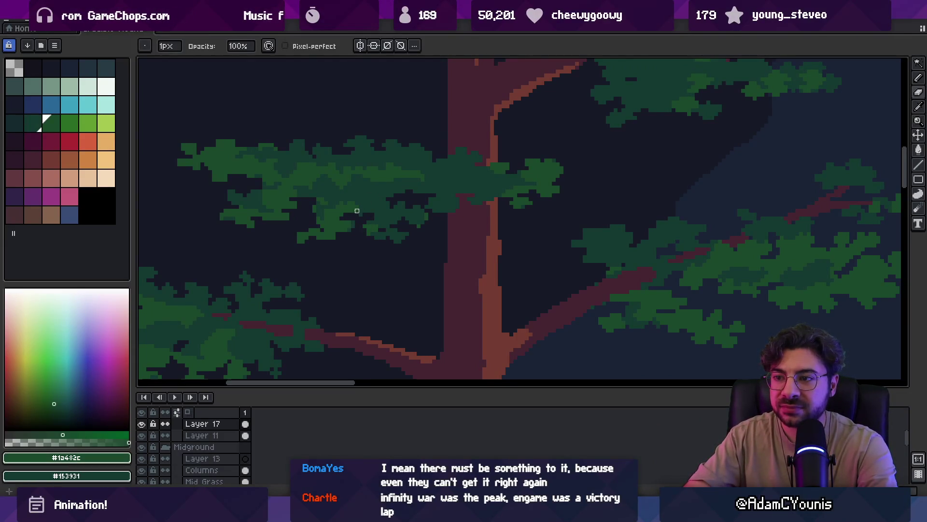
{"action": "key", "text": "e"}
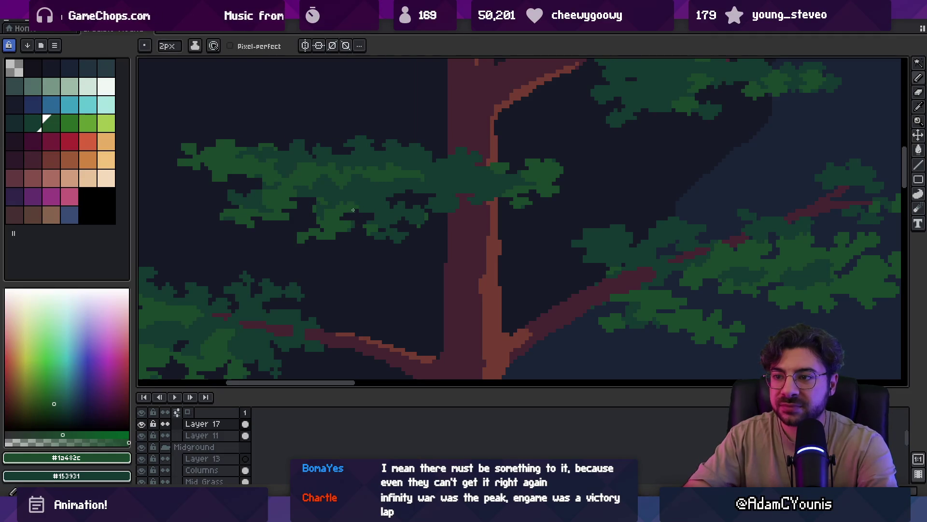
{"action": "key", "text": "z"}
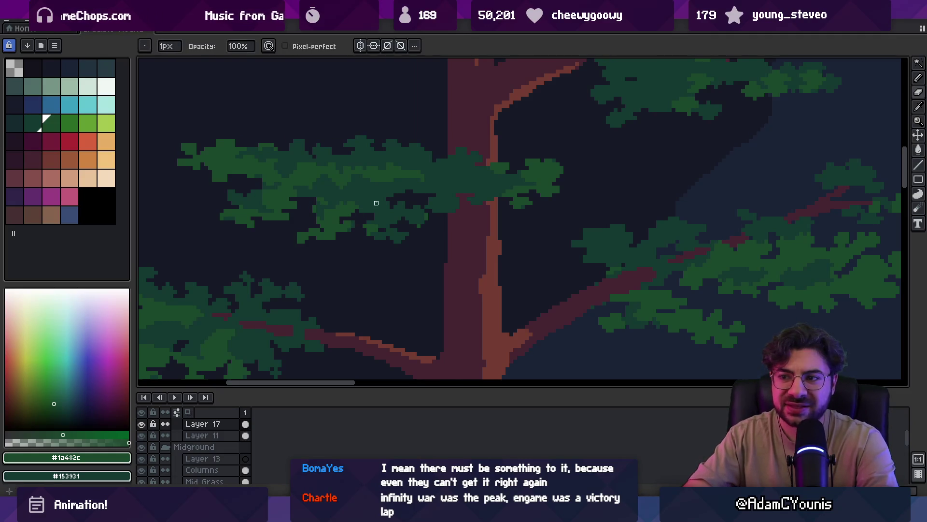
{"action": "right_click", "coordinate": [343, 222]}
{"action": "left_click", "coordinate": [342, 226]}
{"action": "left_click", "coordinate": [373, 227]}
{"action": "key", "text": "e"}
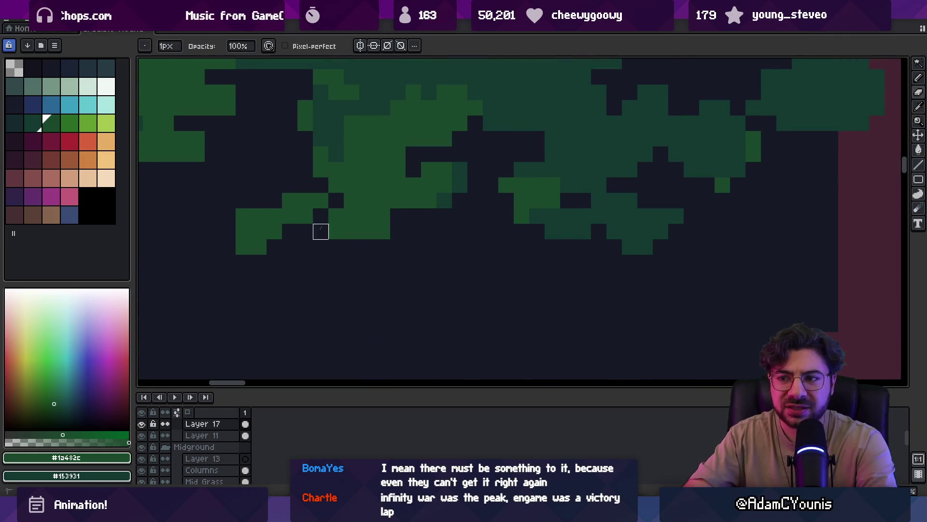
{"action": "left_click", "coordinate": [382, 247]}
- Extend the leaf clump with a small green block
{"action": "key", "text": "b"}
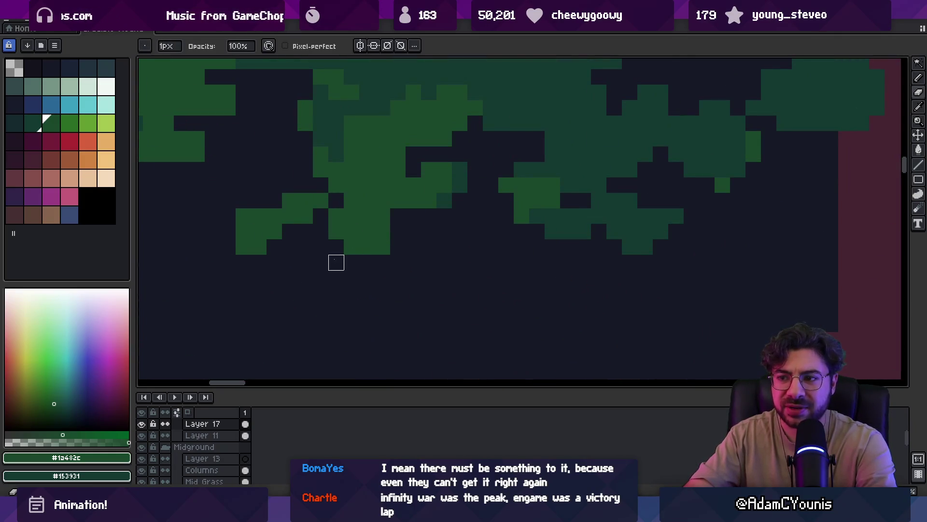
{"action": "key", "text": "z"}
{"action": "right_click", "coordinate": [375, 217]}
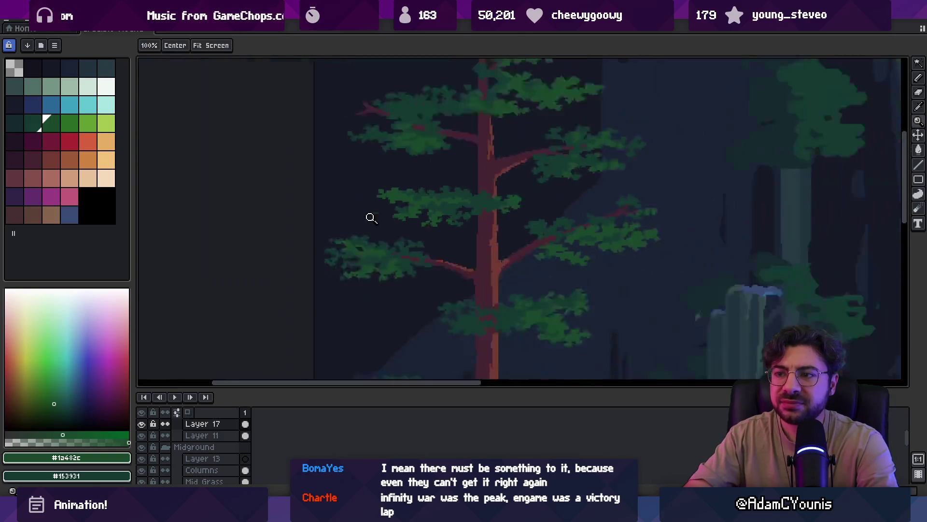
{"action": "left_click", "coordinate": [432, 196]}
{"action": "left_click", "coordinate": [437, 219]}
{"action": "key", "text": "e"}
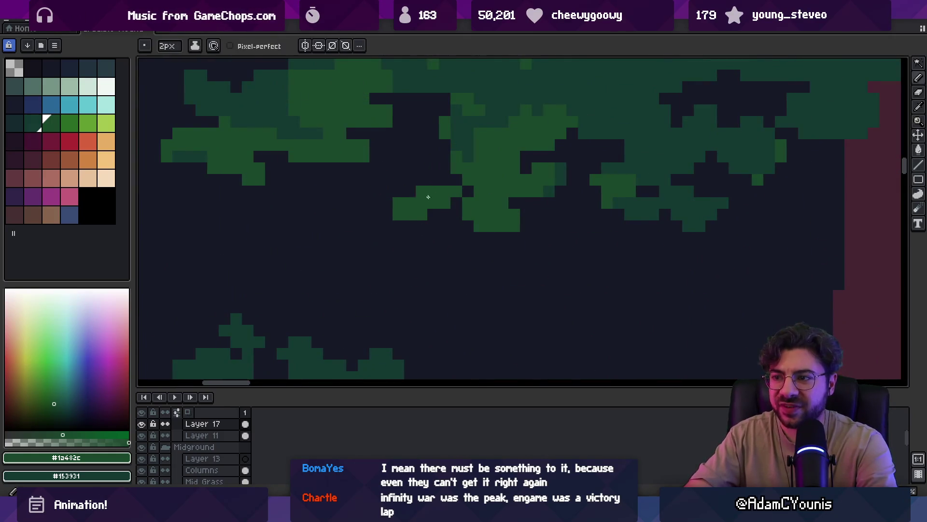
{"action": "left_click", "coordinate": [370, 197]}
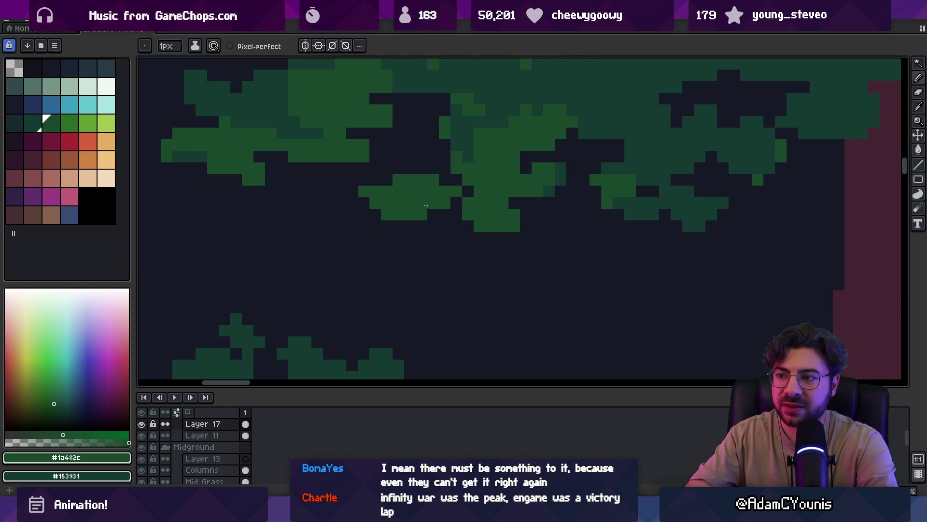
- Freehand-select a leaf clump, then deselect it
{"action": "key", "text": "z"}
{"action": "right_click", "coordinate": [442, 178]}
{"action": "left_click", "coordinate": [464, 193]}
{"action": "left_click", "coordinate": [466, 192]}
{"action": "key", "text": "b"}
{"action": "key", "text": "q"}
{"action": "mouse_move", "coordinate": [418, 180]}
{"action": "left_mouse_down"}
{"action": "mouse_move", "coordinate": [445, 214]}
{"action": "mouse_move", "coordinate": [435, 207]}
{"action": "left_mouse_up"}
{"action": "key", "text": "ctrl+d"}
{"action": "key", "text": "b"}
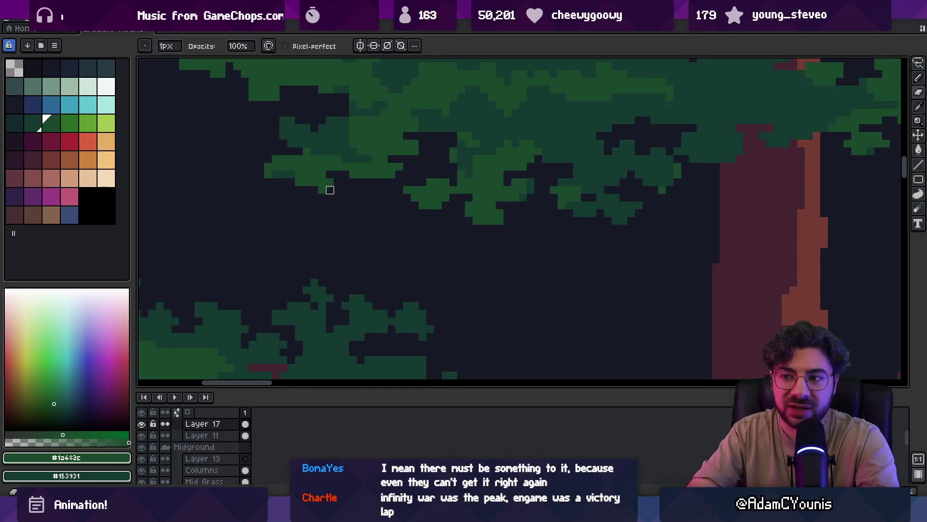
- Sample the dark and lighter leaf greens from the canvas
{"action": "left_click", "coordinate": [315, 176], "text": "alt"}
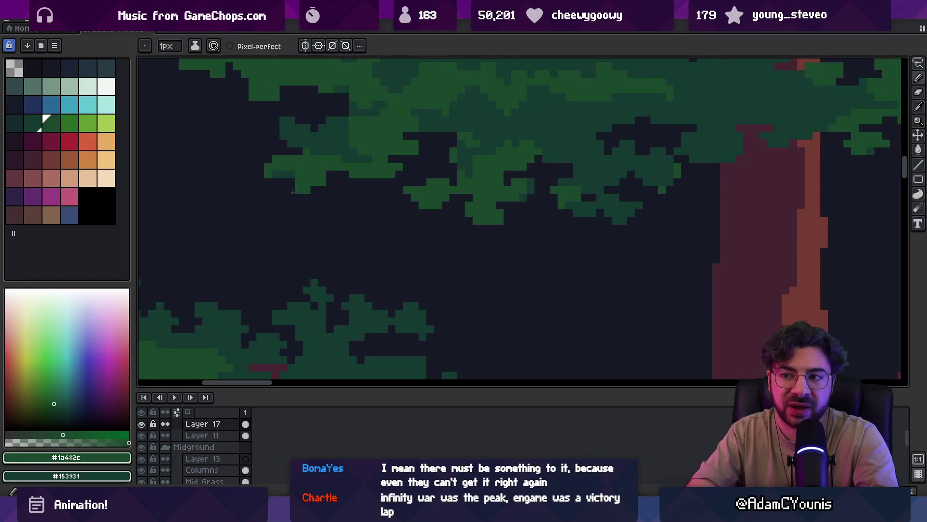
{"action": "left_click", "coordinate": [296, 171], "text": "alt"}
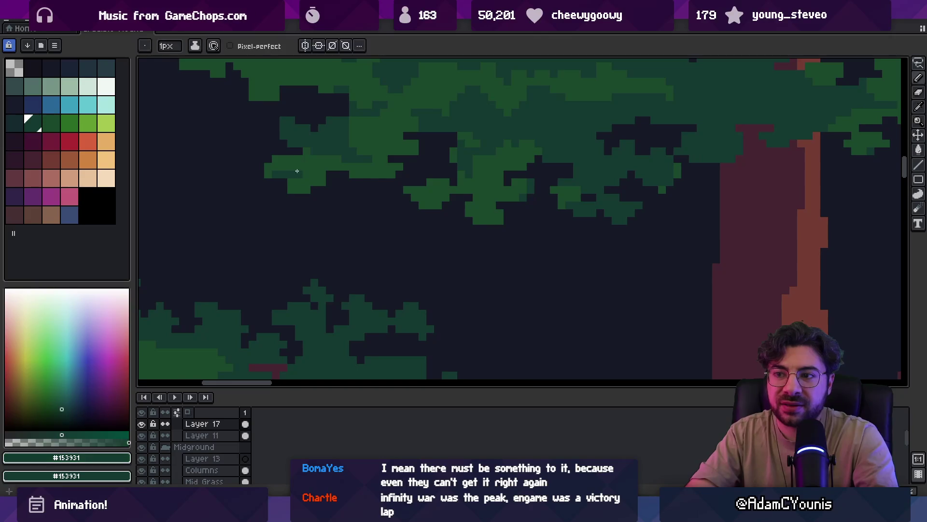
{"action": "left_click", "coordinate": [301, 179], "text": "alt"}
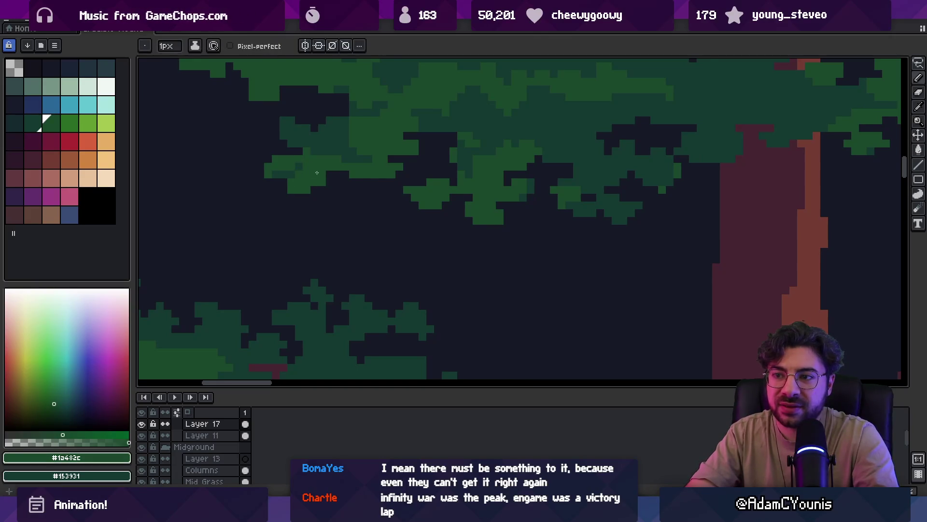
{"action": "key", "text": "z"}
{"action": "scroll", "coordinate": [315, 172], "scroll_direction": "down", "scroll_amount": 4}
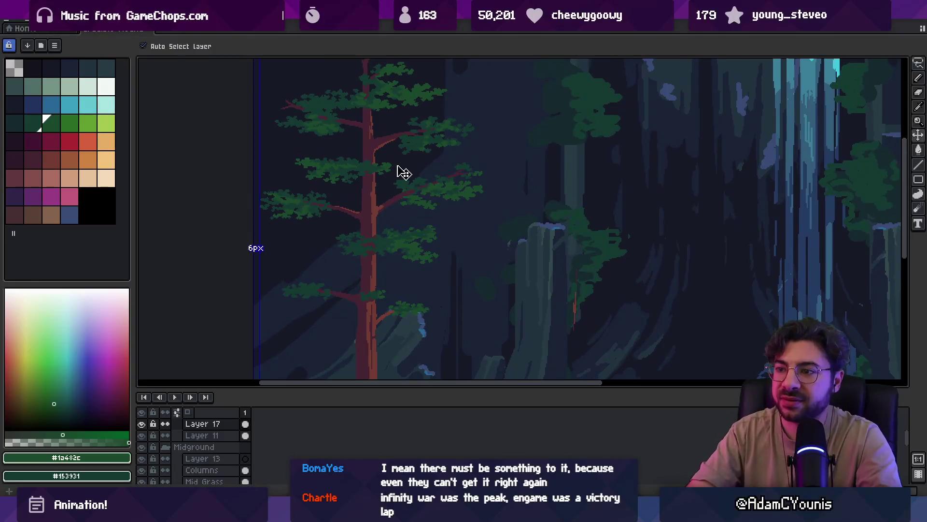
{"action": "scroll", "coordinate": [422, 209], "scroll_direction": "up", "scroll_amount": 5}
{"action": "key", "text": "b"}
- Paint green along the clump's edge, erase a stray left pixel, add one top-right
{"action": "left_click_drag", "start_coordinate": [550, 239], "coordinate": [564, 245]}
{"action": "key", "text": "e"}
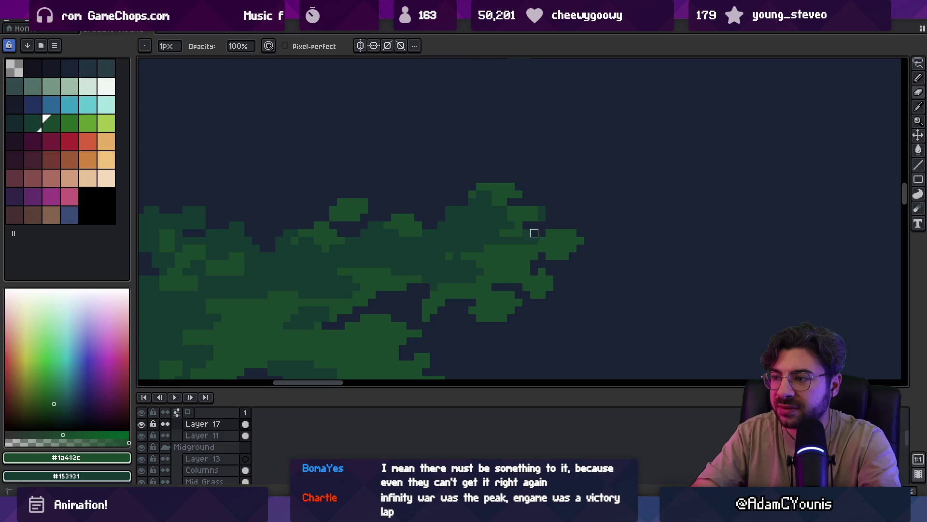
{"action": "left_click", "coordinate": [549, 233]}
{"action": "key", "text": "b"}
{"action": "left_click", "coordinate": [581, 233]}
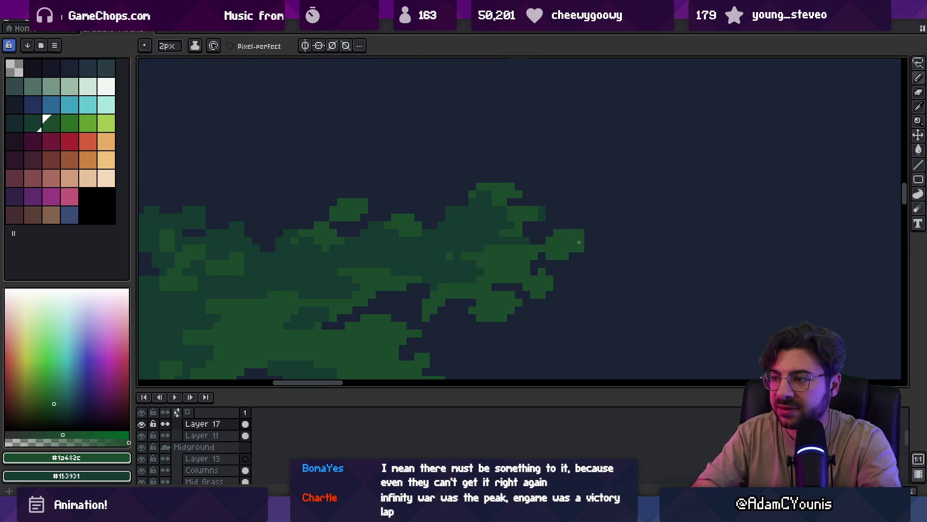
{"action": "key", "text": "e"}
{"action": "key", "text": "z"}
{"action": "scroll", "coordinate": [560, 222], "scroll_direction": "down", "scroll_amount": 4}
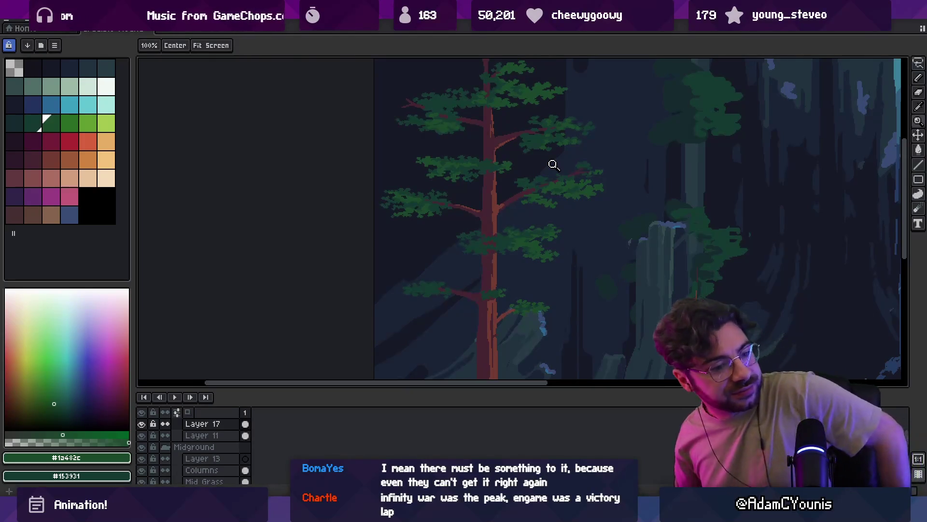
- Zoom out to review the whole forest scene
{"action": "scroll", "coordinate": [465, 227], "scroll_direction": "down", "scroll_amount": 3}
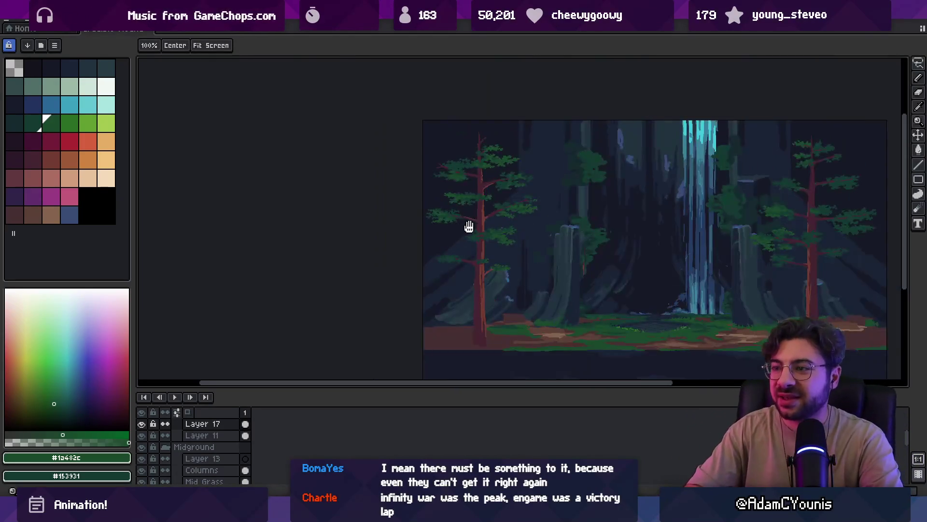
{"action": "scroll", "coordinate": [491, 242], "scroll_direction": "up", "scroll_amount": 1}
{"action": "scroll", "coordinate": [492, 251], "scroll_direction": "up", "scroll_amount": 2}
{"action": "scroll", "coordinate": [469, 222], "scroll_direction": "down", "scroll_amount": 3}
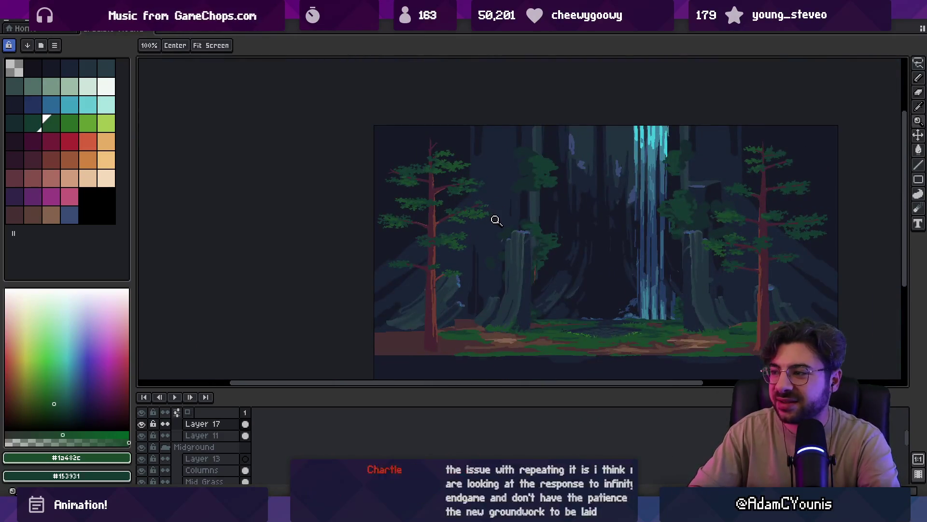
{"action": "scroll", "coordinate": [491, 236], "scroll_direction": "up", "scroll_amount": 3}
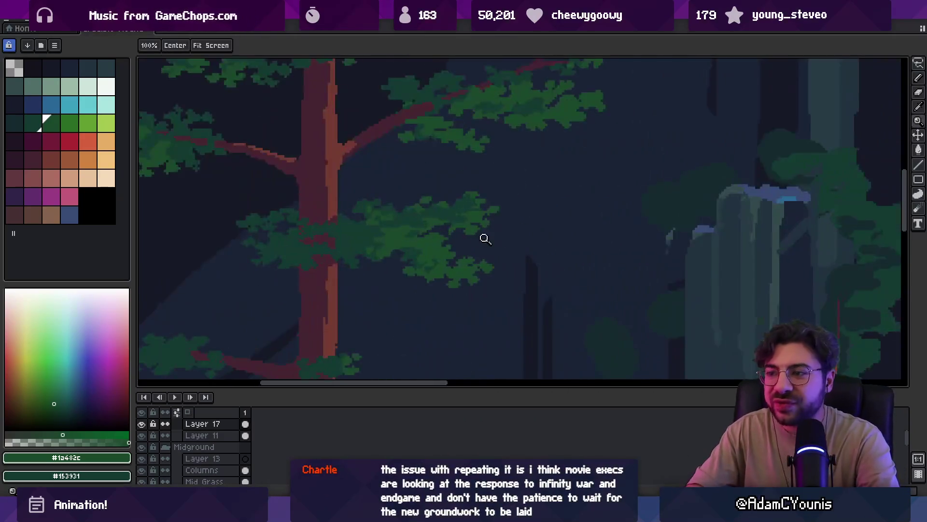
{"action": "scroll", "coordinate": [377, 228], "scroll_direction": "up", "scroll_amount": 2}
- Nudge the view slightly, then switch to the separate sketching app
{"action": "key", "text": "b"}
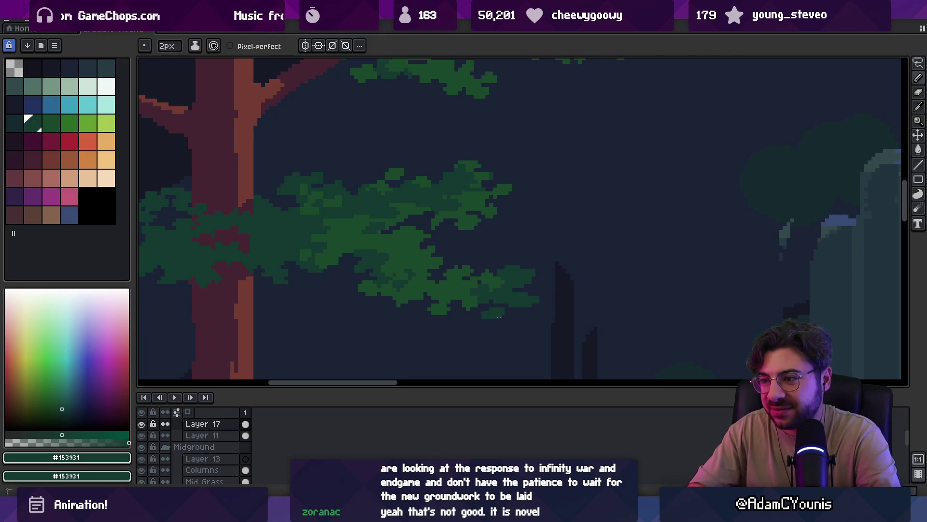
{"action": "scroll", "coordinate": [504, 315], "scroll_direction": "down", "scroll_amount": 5}
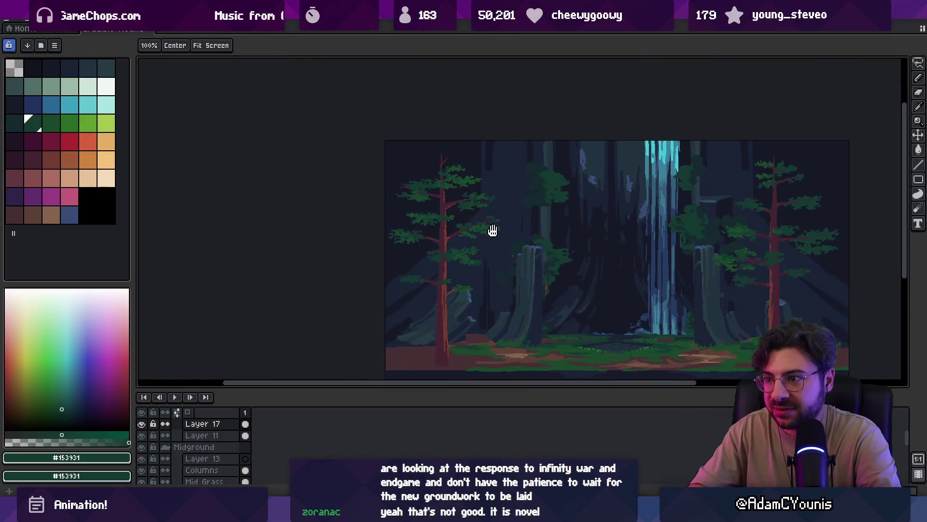
{"action": "left_click_drag", "start_coordinate": [472, 220], "coordinate": [463, 208]}
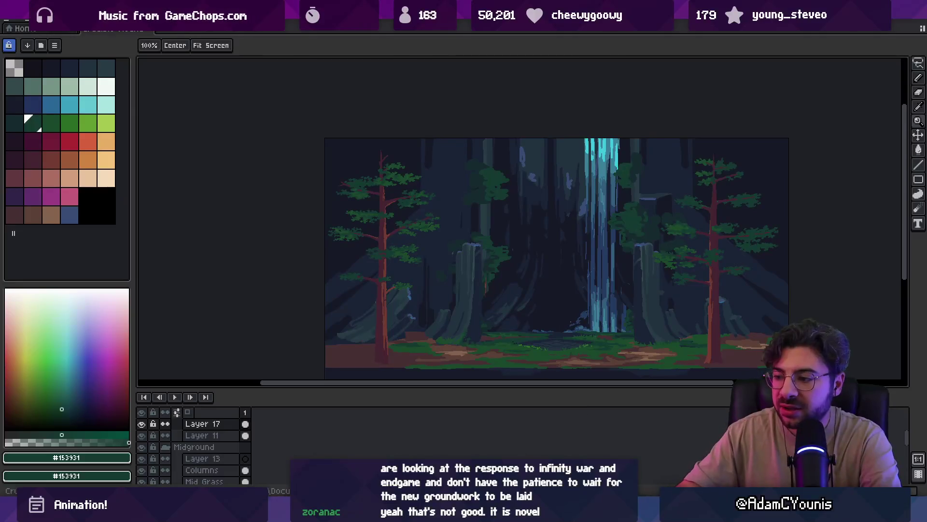
{"action": "key", "text": "alt+Tab"}
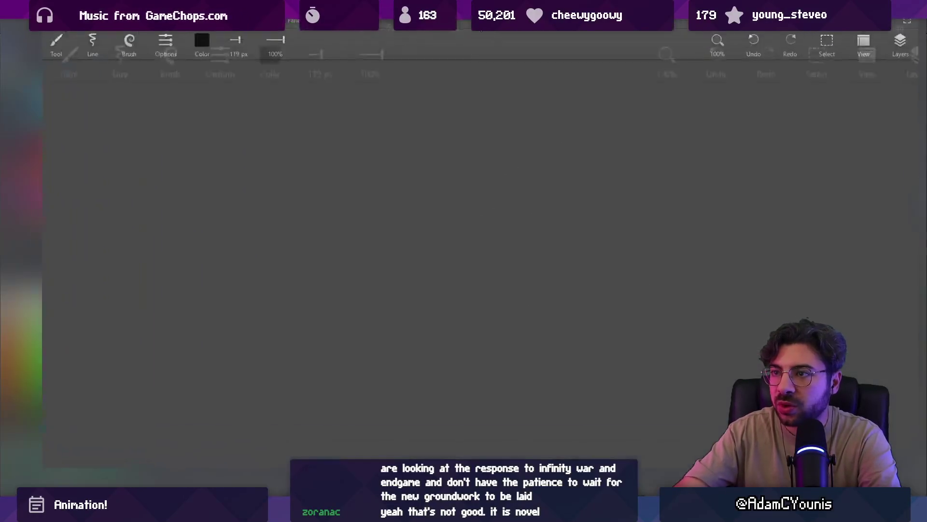
- Set the brush colour to white and the brush size to 17 px
{"action": "left_click", "coordinate": [169, 46]}
{"action": "left_click_drag", "start_coordinate": [106, 109], "coordinate": [246, 106]}
{"action": "left_click", "coordinate": [229, 139]}
{"action": "left_click_drag", "start_coordinate": [106, 167], "coordinate": [231, 168]}
{"action": "left_click", "coordinate": [265, 215]}
{"action": "key", "text": "bracketright"}
{"action": "key", "text": "bracketright"}
{"action": "key", "text": "bracketright"}
- Draw the white mountain peak's slopes with branching strokes on both sides
{"action": "mouse_move", "coordinate": [224, 392]}
{"action": "left_mouse_down"}
{"action": "mouse_move", "coordinate": [355, 163]}
{"action": "mouse_move", "coordinate": [407, 215]}
{"action": "mouse_move", "coordinate": [547, 423]}
{"action": "left_mouse_up"}
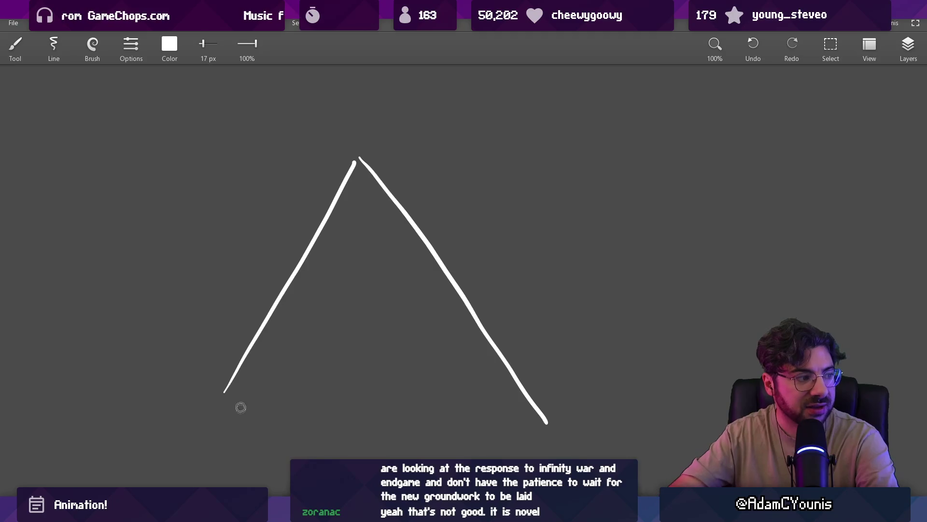
{"action": "mouse_move", "coordinate": [208, 416]}
{"action": "left_mouse_down"}
{"action": "mouse_move", "coordinate": [239, 364]}
{"action": "mouse_move", "coordinate": [302, 416]}
{"action": "left_mouse_up"}
{"action": "left_click_drag", "start_coordinate": [459, 418], "coordinate": [502, 347]}
{"action": "left_click_drag", "start_coordinate": [278, 383], "coordinate": [258, 412]}
{"action": "left_click_drag", "start_coordinate": [478, 384], "coordinate": [505, 417]}
{"action": "mouse_move", "coordinate": [406, 408]}
{"action": "left_mouse_down"}
{"action": "mouse_move", "coordinate": [438, 370]}
{"action": "mouse_move", "coordinate": [473, 409]}
{"action": "left_mouse_up"}
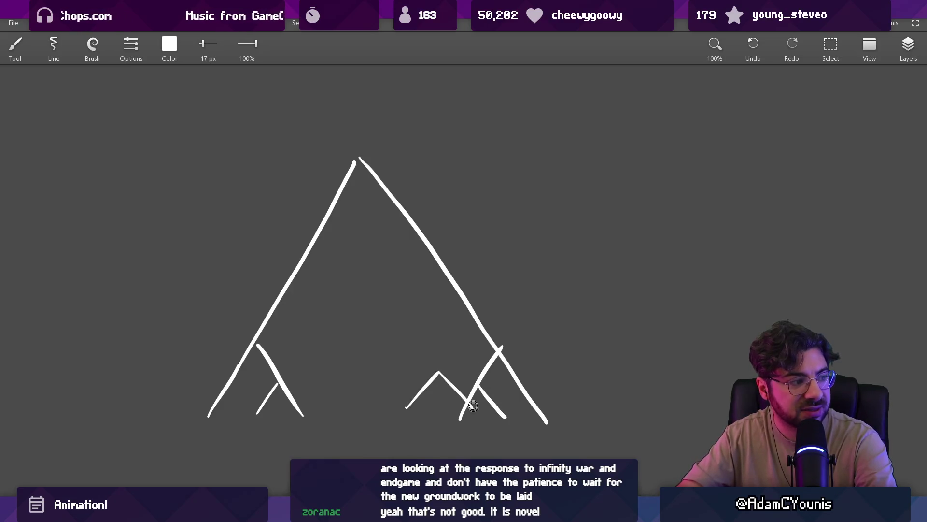
{"action": "left_click_drag", "start_coordinate": [437, 370], "coordinate": [465, 317]}
{"action": "mouse_move", "coordinate": [282, 384]}
{"action": "left_mouse_down"}
{"action": "mouse_move", "coordinate": [313, 351]}
{"action": "mouse_move", "coordinate": [348, 408]}
{"action": "left_mouse_up"}
- Add crisscrossing inner ridge lines, a small central peak and a base line to the pyramid
{"action": "mouse_move", "coordinate": [278, 304]}
{"action": "left_mouse_down"}
{"action": "mouse_move", "coordinate": [312, 352]}
{"action": "mouse_move", "coordinate": [393, 405]}
{"action": "left_mouse_up"}
{"action": "mouse_move", "coordinate": [376, 367]}
{"action": "left_mouse_down"}
{"action": "mouse_move", "coordinate": [421, 308]}
{"action": "mouse_move", "coordinate": [458, 348]}
{"action": "left_mouse_up"}
{"action": "left_click_drag", "start_coordinate": [296, 326], "coordinate": [334, 284]}
{"action": "left_click_drag", "start_coordinate": [336, 297], "coordinate": [375, 355]}
{"action": "mouse_move", "coordinate": [355, 316]}
{"action": "left_mouse_down"}
{"action": "mouse_move", "coordinate": [388, 270]}
{"action": "mouse_move", "coordinate": [434, 318]}
{"action": "left_mouse_up"}
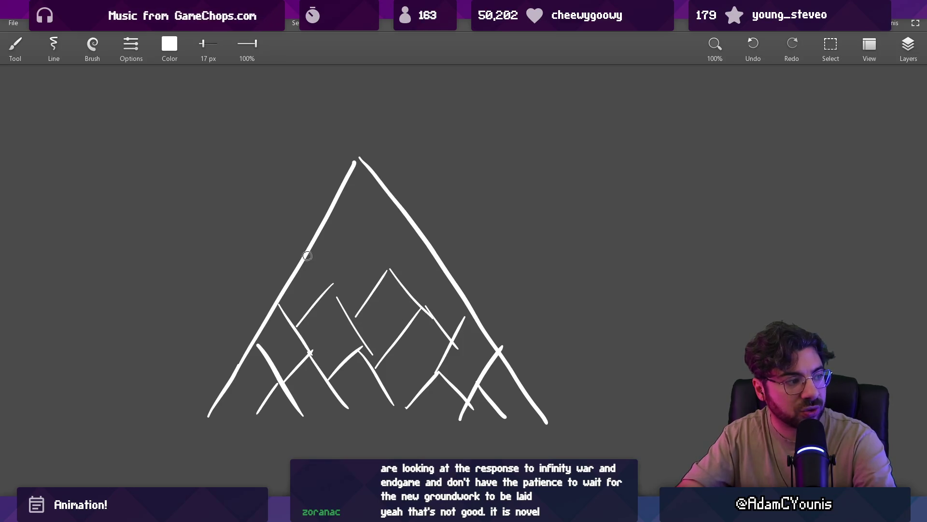
{"action": "left_click_drag", "start_coordinate": [333, 286], "coordinate": [367, 237]}
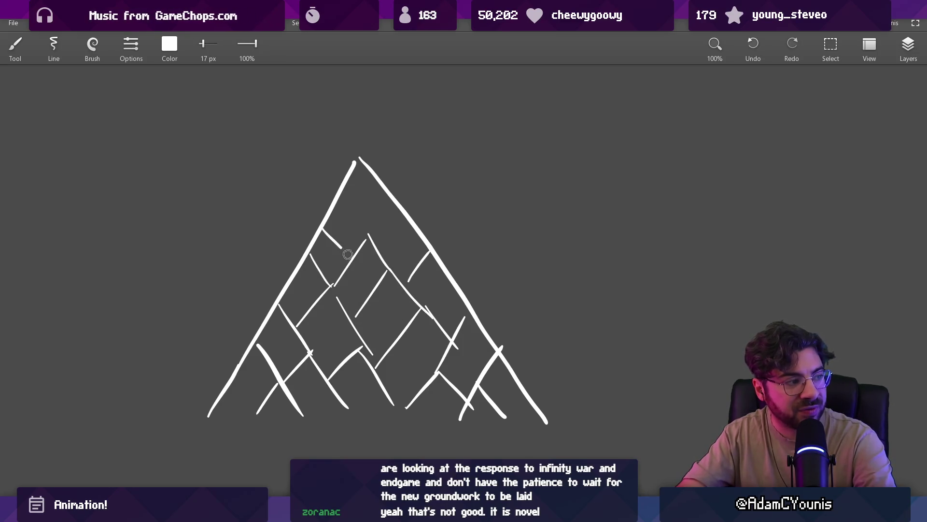
{"action": "left_click_drag", "start_coordinate": [379, 267], "coordinate": [390, 271]}
{"action": "left_click_drag", "start_coordinate": [380, 273], "coordinate": [439, 275]}
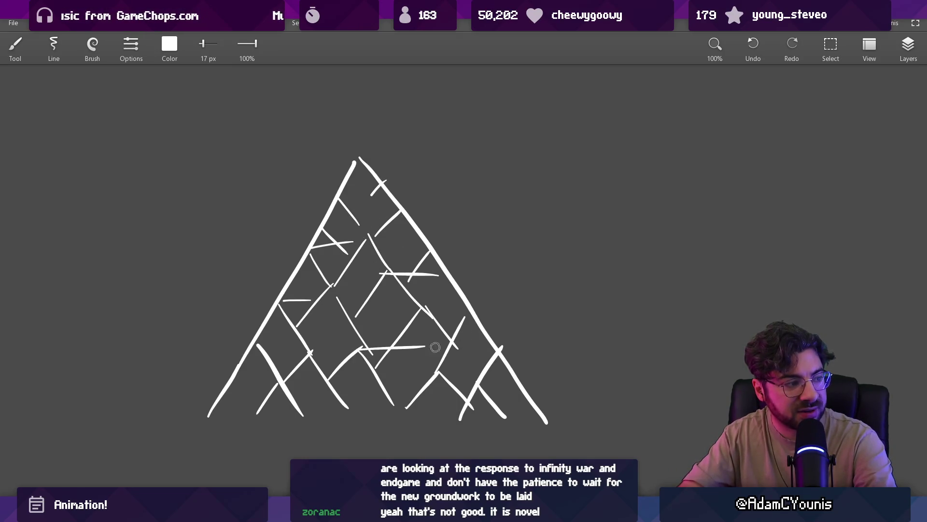
{"action": "left_click_drag", "start_coordinate": [218, 415], "coordinate": [287, 404]}
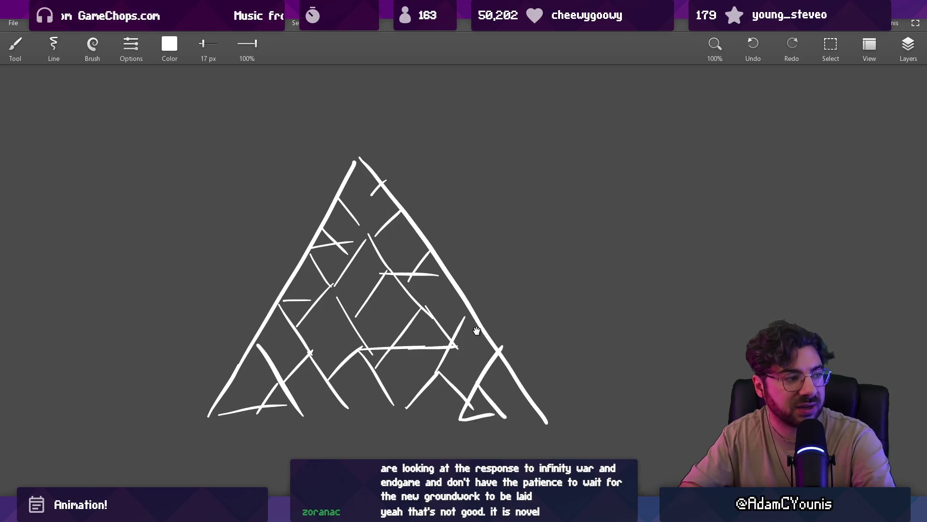
- Paint a large white blob beside the pyramid
{"action": "scroll", "coordinate": [480, 332], "scroll_direction": "down", "scroll_amount": 2}
{"action": "key", "text": "e"}
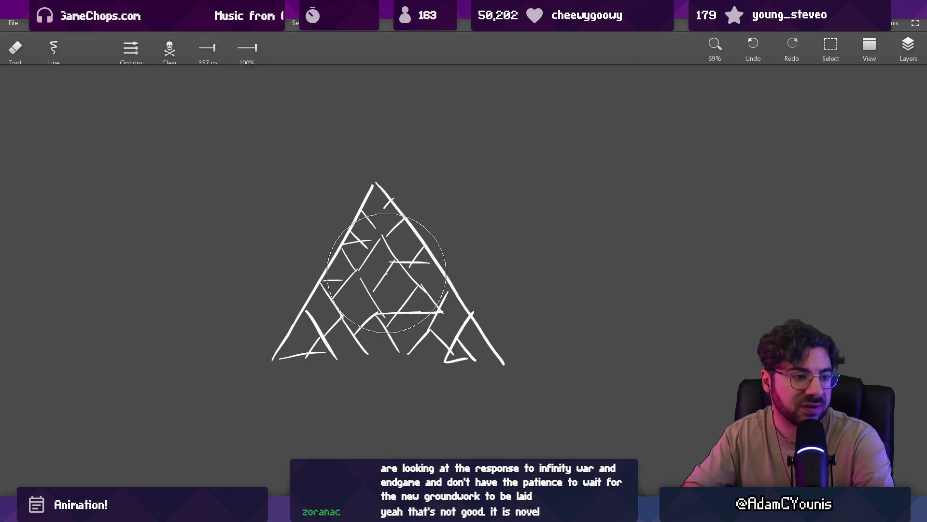
{"action": "key", "text": "b"}
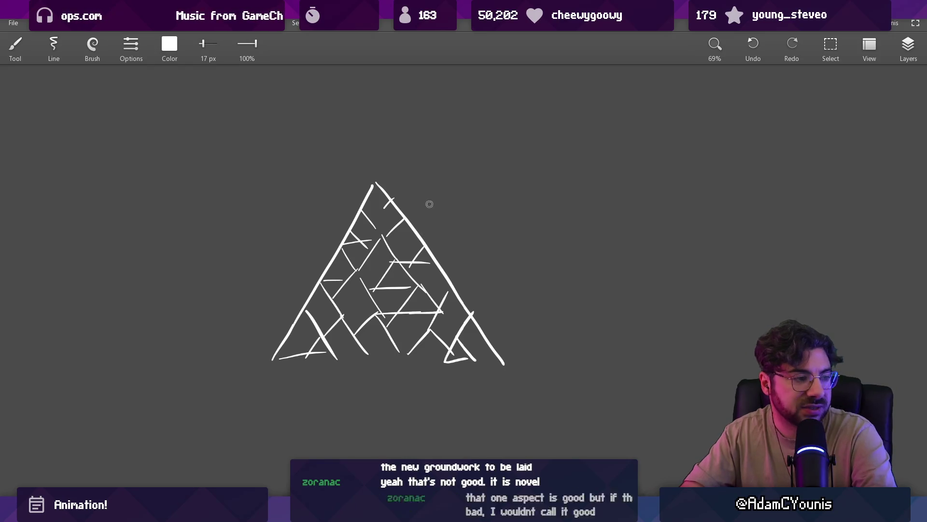
{"action": "key", "text": "e"}
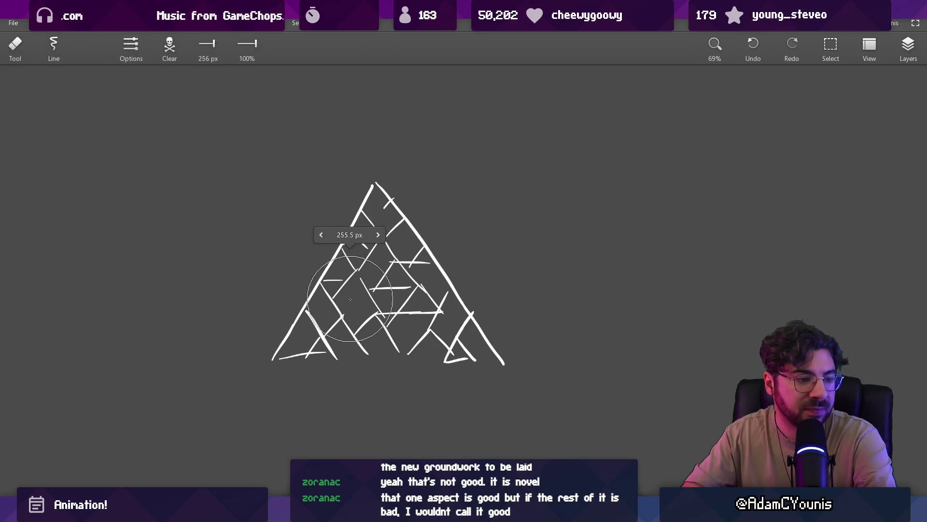
{"action": "key", "text": "b"}
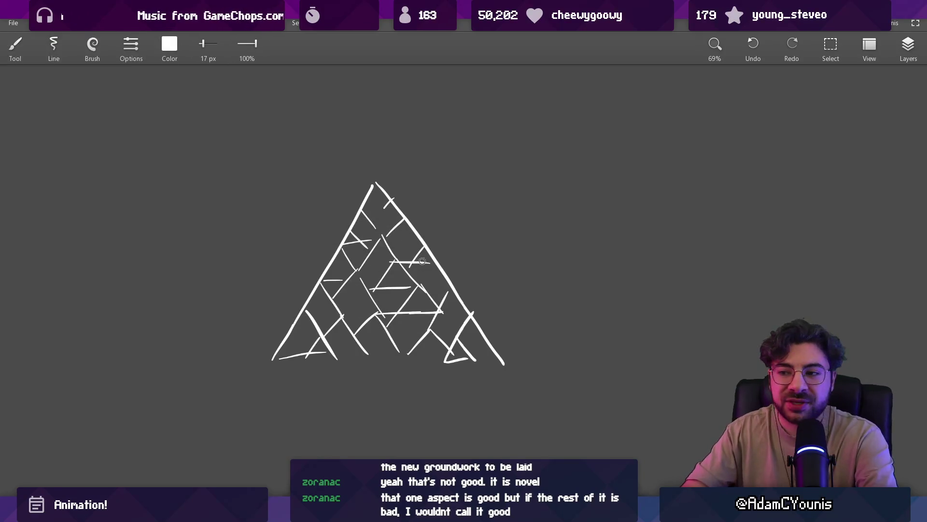
{"action": "mouse_move", "coordinate": [507, 261]}
{"action": "left_mouse_down"}
{"action": "mouse_move", "coordinate": [517, 266]}
{"action": "mouse_move", "coordinate": [512, 275]}
{"action": "mouse_move", "coordinate": [522, 242]}
{"action": "left_mouse_up"}
- Set the brush colour to black by zeroing red, green and blue
{"action": "left_click", "coordinate": [170, 44]}
{"action": "left_click_drag", "start_coordinate": [203, 105], "coordinate": [100, 106]}
{"action": "left_click", "coordinate": [110, 138]}
{"action": "left_click_drag", "start_coordinate": [122, 169], "coordinate": [109, 167]}
{"action": "left_click", "coordinate": [137, 214]}
- Stamp ten black chip dots across the white blob to make a cookie
{"action": "scroll", "coordinate": [474, 251], "scroll_direction": "down", "scroll_amount": 5}
{"action": "left_click", "coordinate": [474, 261]}
{"action": "left_click", "coordinate": [469, 234]}
{"action": "left_click", "coordinate": [509, 210]}
{"action": "left_click", "coordinate": [540, 205]}
{"action": "left_click", "coordinate": [580, 291]}
{"action": "left_click", "coordinate": [609, 251]}
{"action": "left_click", "coordinate": [594, 219]}
{"action": "left_click", "coordinate": [565, 160]}
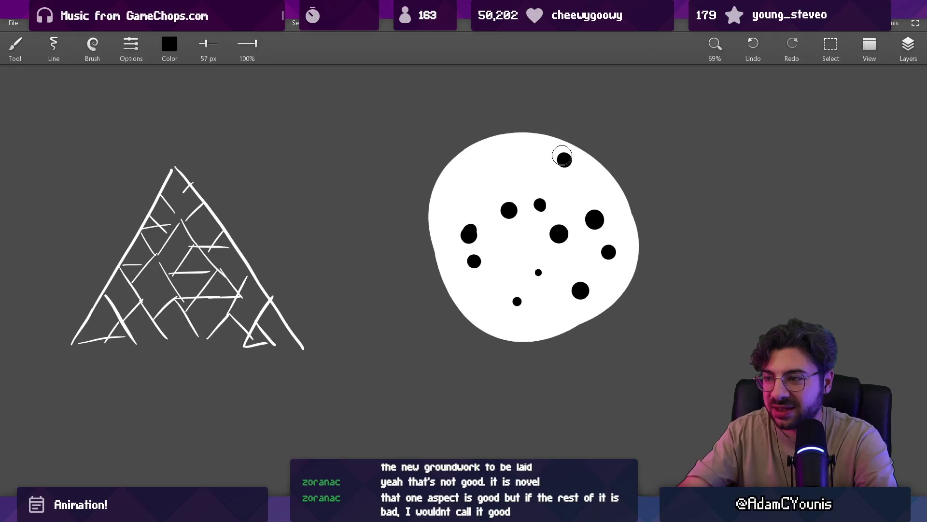
{"action": "left_click", "coordinate": [517, 155]}
{"action": "left_click", "coordinate": [466, 194]}
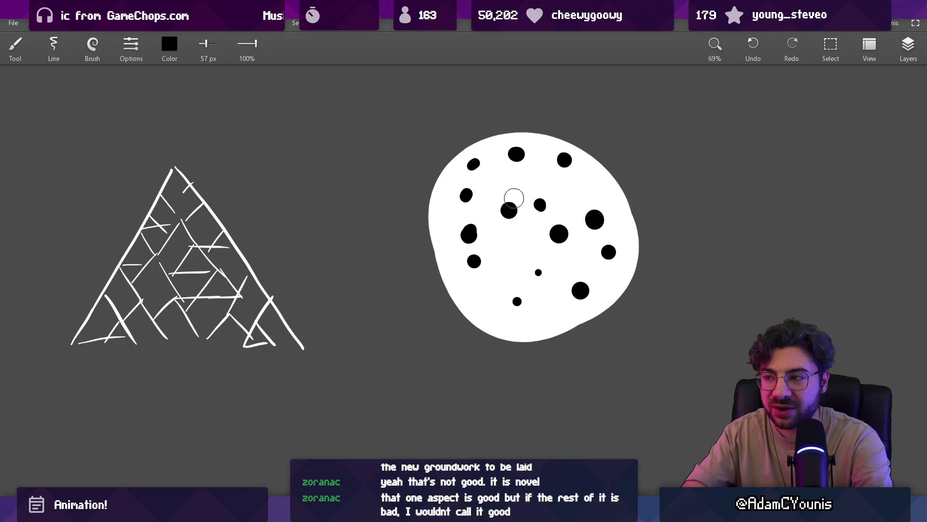
- Lasso-select the cookie and then its rim, move each, and undo both moves
{"action": "key", "text": "l"}
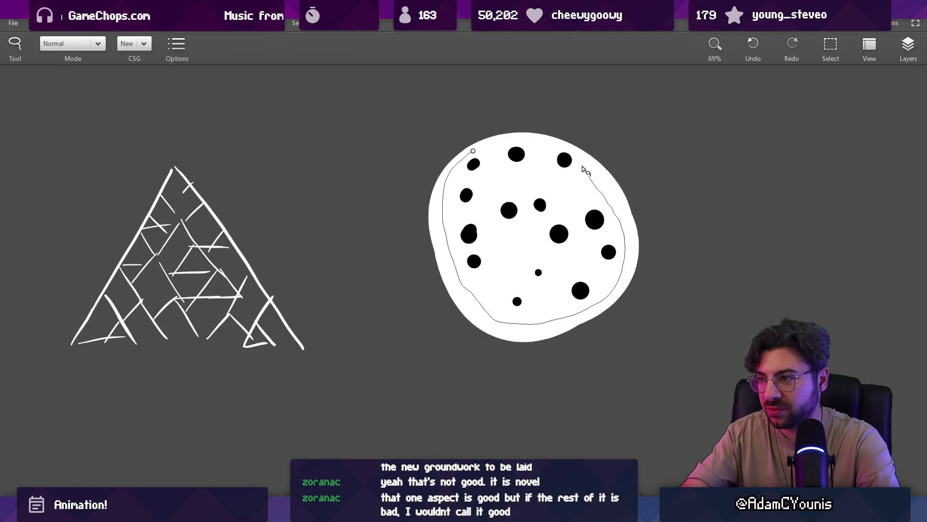
{"action": "mouse_move", "coordinate": [474, 153]}
{"action": "left_mouse_down"}
{"action": "mouse_move", "coordinate": [425, 196]}
{"action": "mouse_move", "coordinate": [694, 124]}
{"action": "mouse_move", "coordinate": [475, 144]}
{"action": "mouse_move", "coordinate": [531, 249]}
{"action": "left_mouse_up"}
{"action": "key", "text": "ctrl+z"}
{"action": "key", "text": "Escape"}
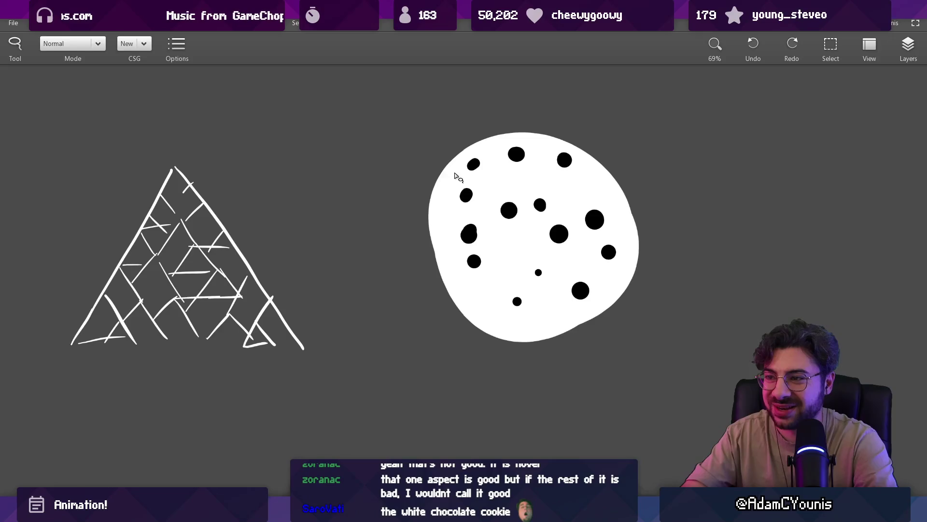
{"action": "left_click_drag", "start_coordinate": [424, 173], "coordinate": [456, 213]}
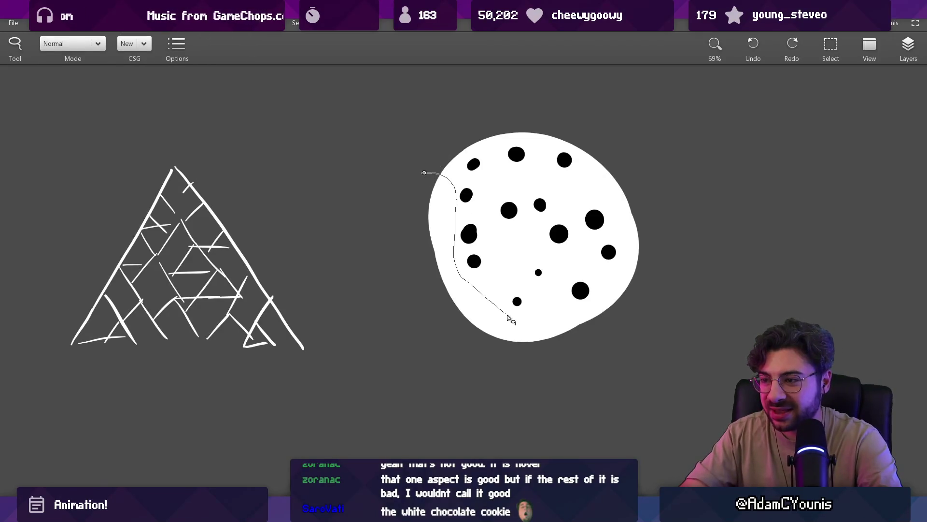
{"action": "mouse_move", "coordinate": [625, 240]}
{"action": "left_mouse_down"}
{"action": "mouse_move", "coordinate": [575, 160]}
{"action": "mouse_move", "coordinate": [515, 153]}
{"action": "left_mouse_up"}
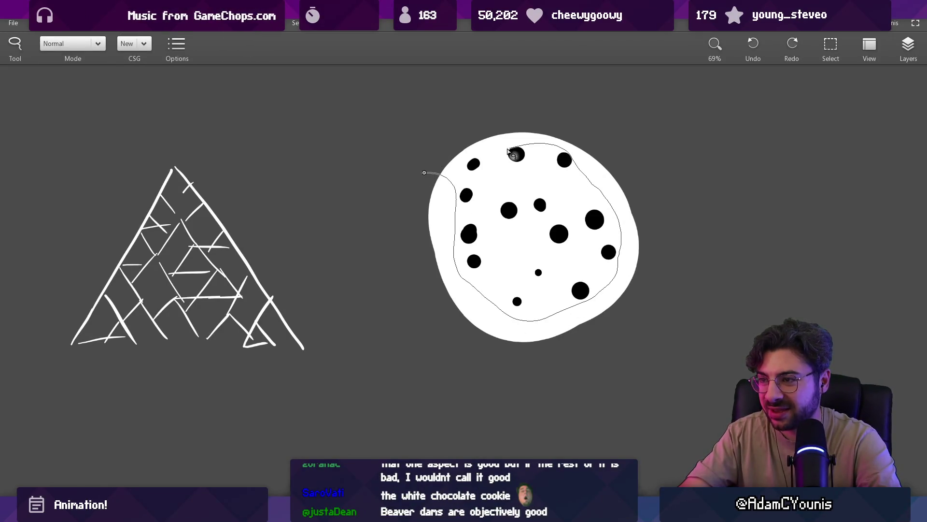
{"action": "mouse_move", "coordinate": [450, 168]}
{"action": "left_mouse_down"}
{"action": "mouse_move", "coordinate": [683, 227]}
{"action": "mouse_move", "coordinate": [435, 184]}
{"action": "left_mouse_up"}
{"action": "mouse_move", "coordinate": [441, 242]}
{"action": "left_mouse_down"}
{"action": "mouse_move", "coordinate": [555, 321]}
{"action": "mouse_move", "coordinate": [723, 225]}
{"action": "mouse_move", "coordinate": [720, 217]}
{"action": "mouse_move", "coordinate": [699, 232]}
{"action": "left_mouse_up"}
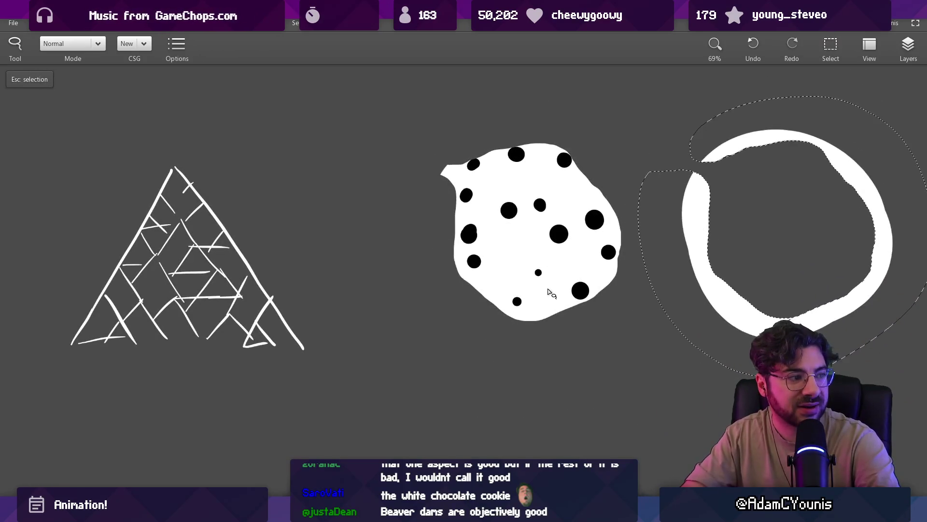
{"action": "key", "text": "ctrl+z"}
{"action": "key", "text": "Escape"}
- Erase the cookie with the eraser enlarged to 360 px
{"action": "key", "text": "e"}
{"action": "mouse_move", "coordinate": [480, 196]}
{"action": "left_mouse_down"}
{"action": "mouse_move", "coordinate": [450, 266]}
{"action": "mouse_move", "coordinate": [451, 165]}
{"action": "mouse_move", "coordinate": [497, 156]}
{"action": "mouse_move", "coordinate": [486, 269]}
{"action": "mouse_move", "coordinate": [601, 310]}
{"action": "left_mouse_up"}
{"action": "key", "text": "bracketright"}
{"action": "key", "text": "b"}
{"action": "left_click_drag", "start_coordinate": [196, 260], "coordinate": [353, 270]}
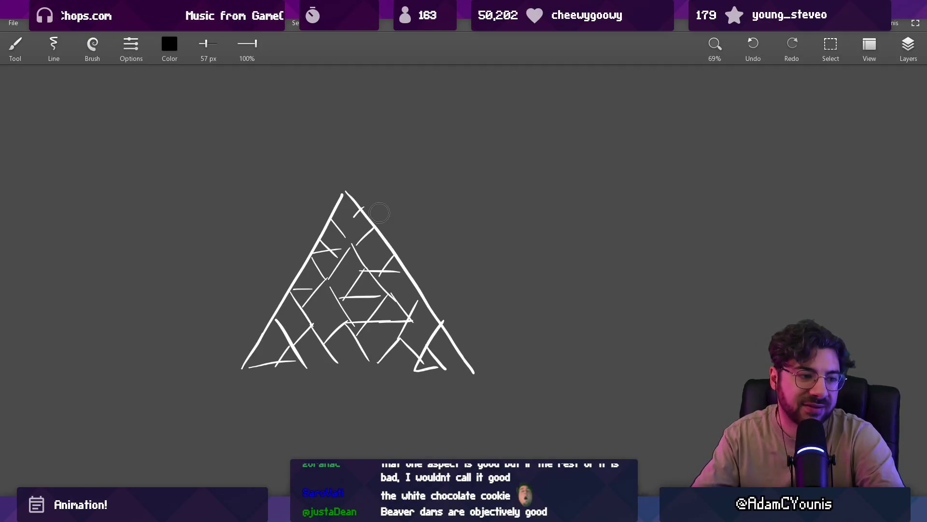
- Sweep the eraser over the whole pyramid sketch to remove it
{"action": "key", "text": "e"}
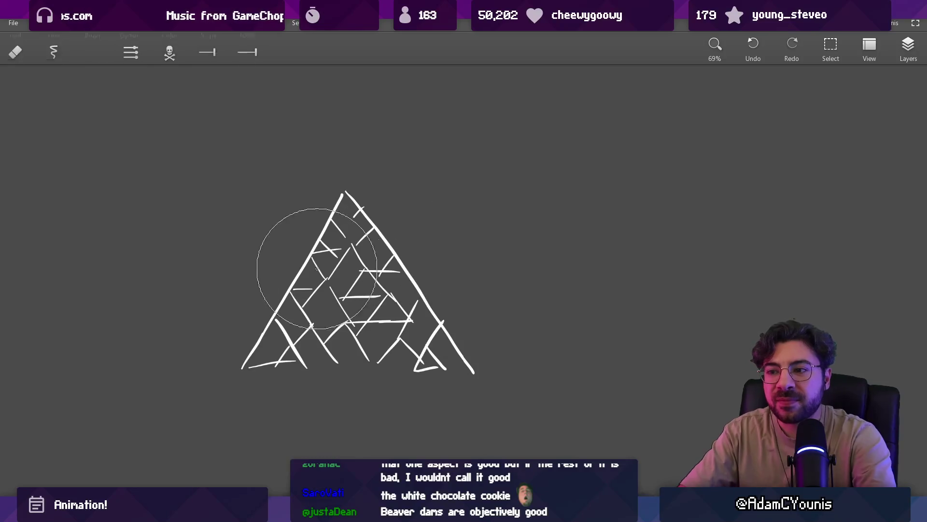
{"action": "left_click_drag", "start_coordinate": [279, 306], "coordinate": [426, 358]}
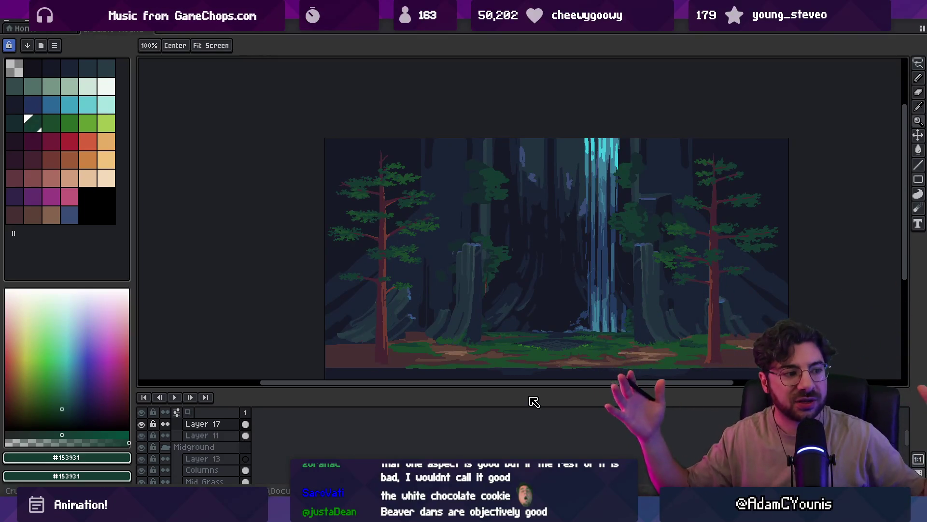
- Zoom into the left pine's trunk and paint a lighter brown stripe down its lower part
{"action": "left_click_drag", "start_coordinate": [413, 165], "coordinate": [365, 159]}
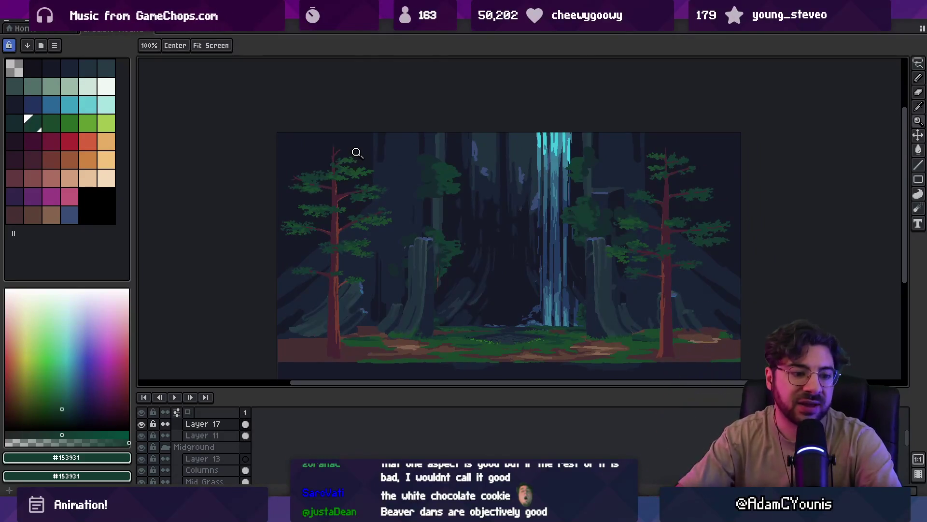
{"action": "left_click_drag", "start_coordinate": [404, 265], "coordinate": [404, 217]}
{"action": "left_click", "coordinate": [343, 269]}
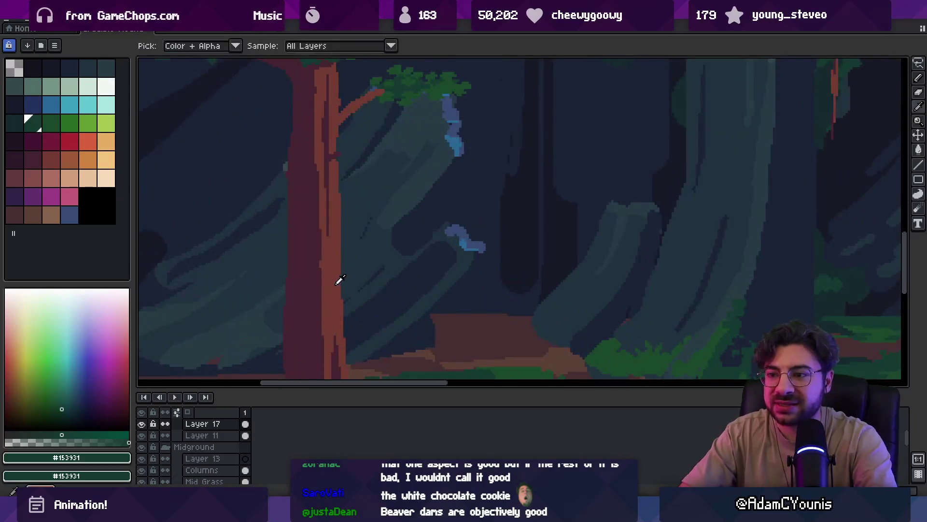
{"action": "left_click", "coordinate": [356, 240]}
{"action": "left_click", "coordinate": [356, 240], "text": "alt"}
{"action": "mouse_move", "coordinate": [358, 261]}
{"action": "left_mouse_down"}
{"action": "mouse_move", "coordinate": [360, 242]}
{"action": "mouse_move", "coordinate": [381, 285]}
{"action": "left_mouse_up"}
{"action": "key", "text": "b"}
{"action": "scroll", "coordinate": [379, 256], "scroll_direction": "down", "scroll_amount": 3}
{"action": "left_click", "coordinate": [379, 305], "text": "alt"}
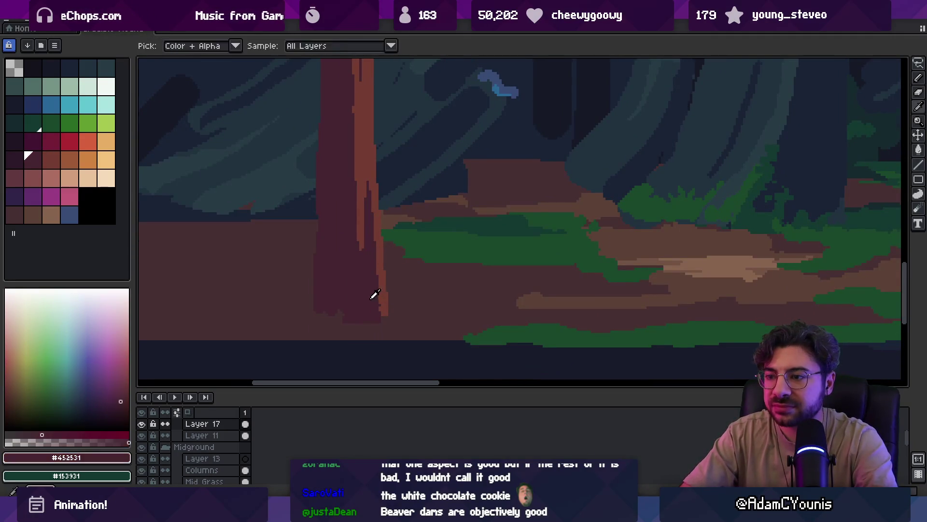
{"action": "left_click", "coordinate": [382, 293], "text": "alt"}
{"action": "left_click_drag", "start_coordinate": [363, 286], "coordinate": [359, 322]}
- Cover the orange highlight at the trunk base with dark maroon pixels
{"action": "left_click", "coordinate": [363, 271], "text": "alt"}
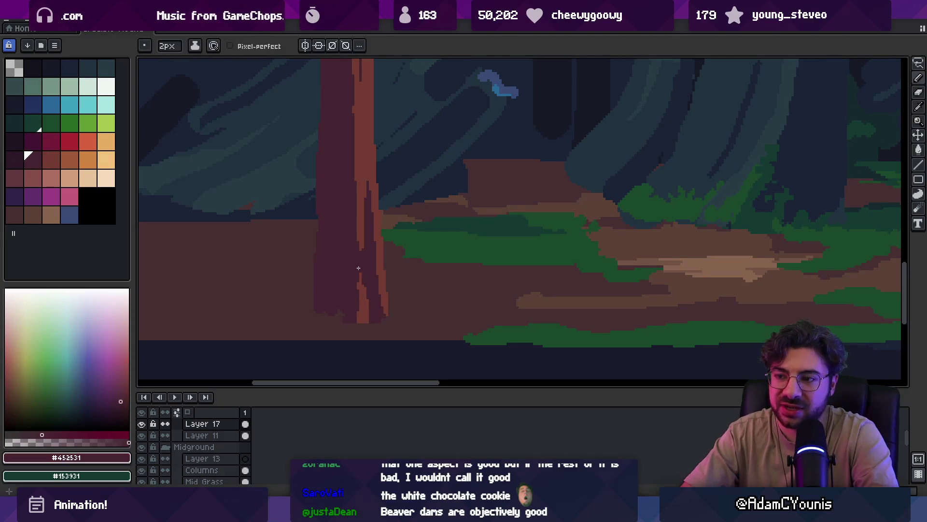
{"action": "key", "text": "z"}
{"action": "scroll", "coordinate": [375, 265], "scroll_direction": "down", "scroll_amount": 3}
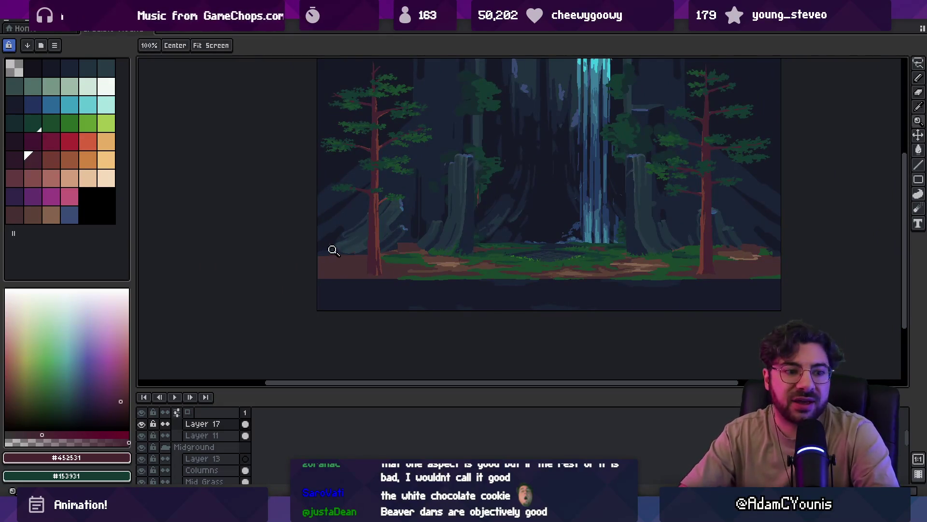
{"action": "scroll", "coordinate": [333, 249], "scroll_direction": "up", "scroll_amount": 4}
{"action": "key", "text": "b"}
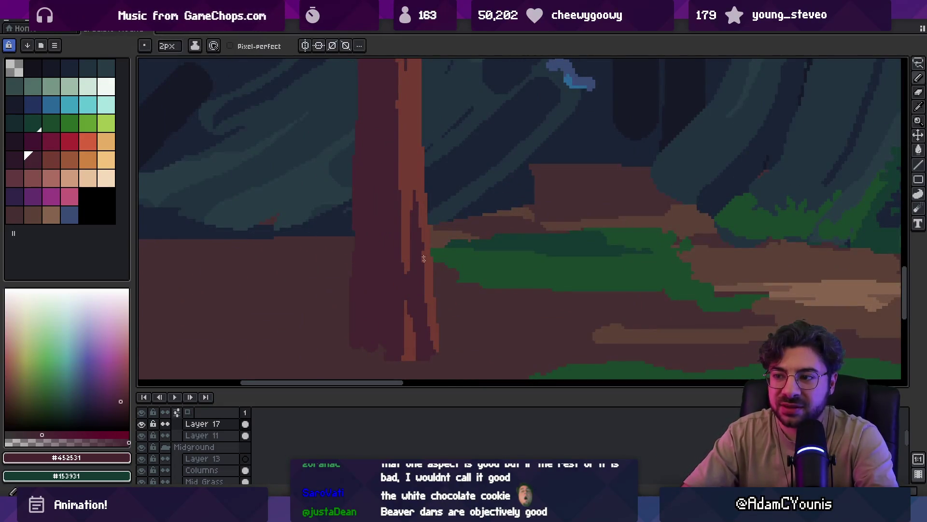
{"action": "left_click_drag", "start_coordinate": [407, 334], "coordinate": [407, 307]}
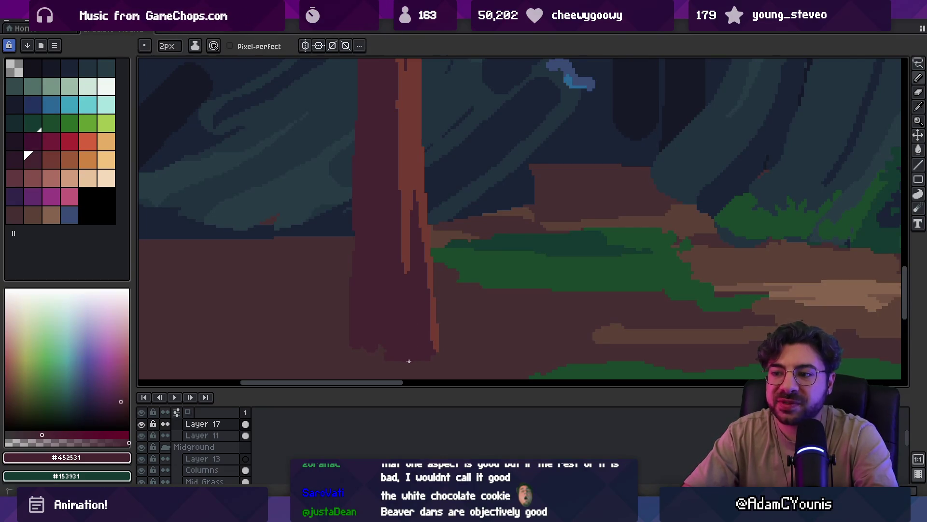
{"action": "left_click_drag", "start_coordinate": [401, 338], "coordinate": [400, 293]}
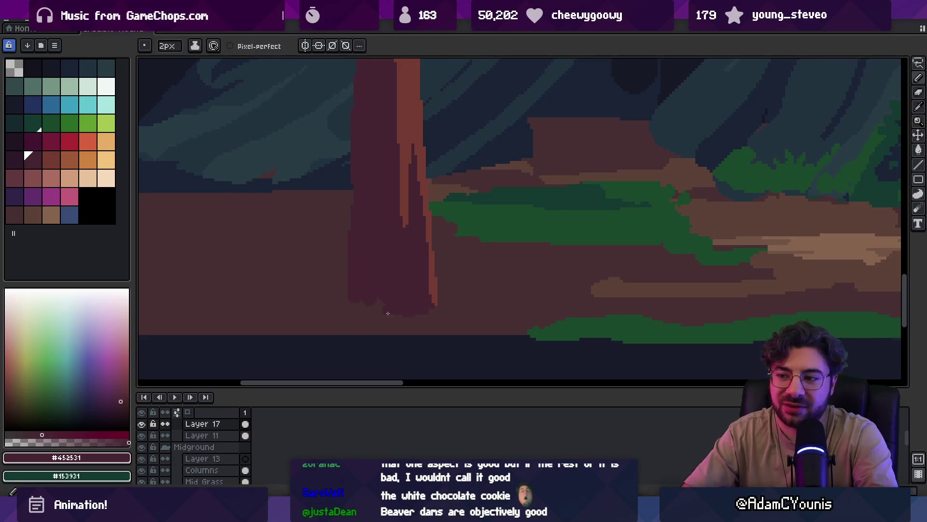
- Touch up the trunk base with the eraser and pencil, zooming out to check
{"action": "key", "text": "e"}
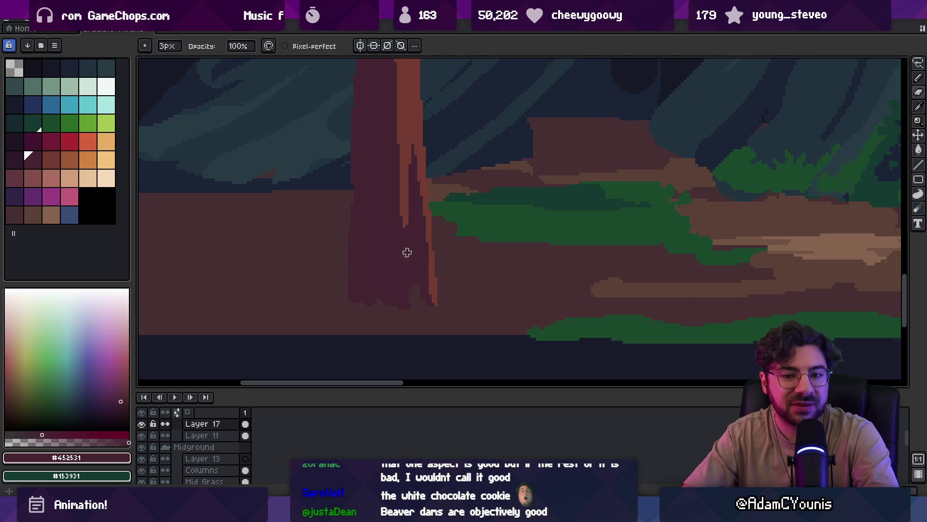
{"action": "key", "text": "b"}
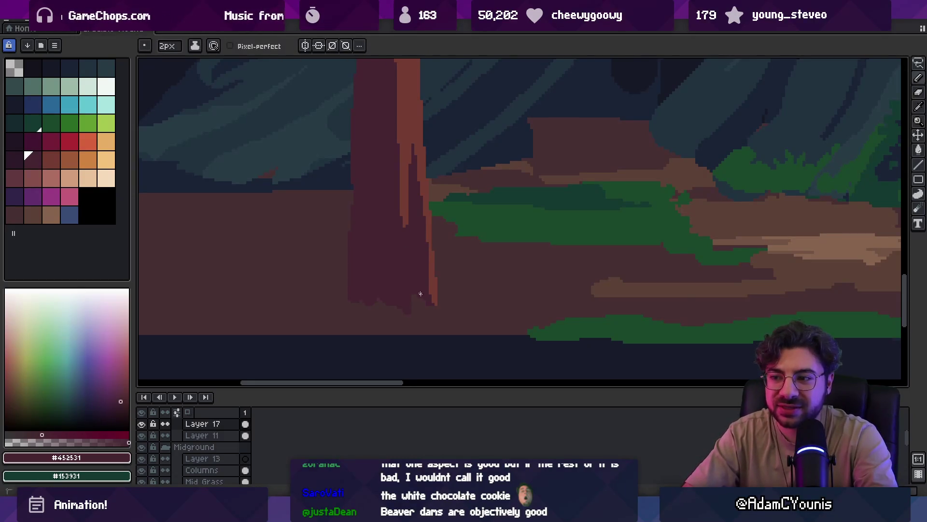
{"action": "key", "text": "e"}
{"action": "key", "text": "z"}
{"action": "scroll", "coordinate": [454, 251], "scroll_direction": "down", "scroll_amount": 2}
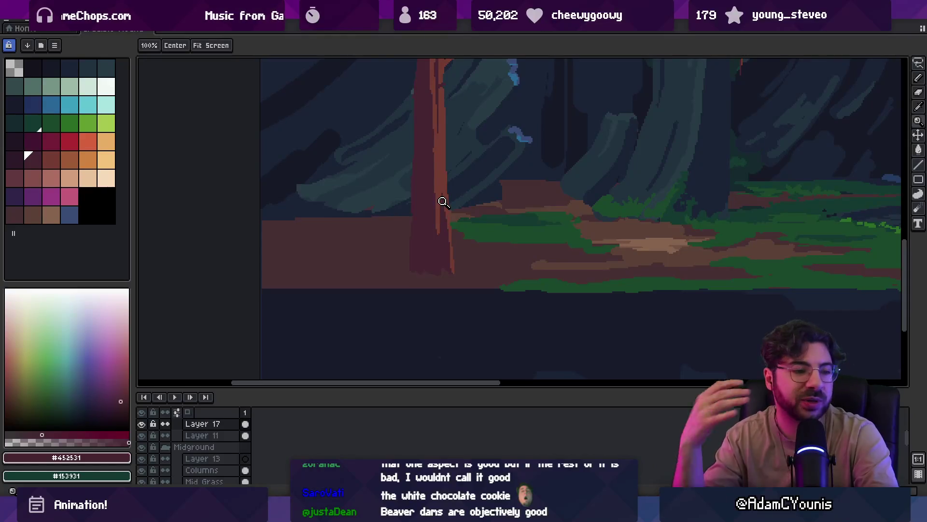
{"action": "scroll", "coordinate": [397, 265], "scroll_direction": "up", "scroll_amount": 2}
{"action": "key", "text": "b"}
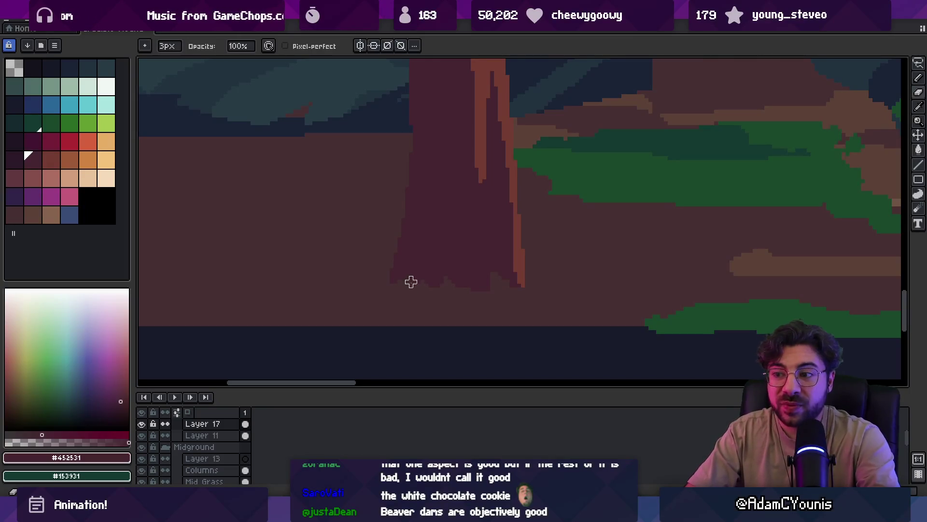
{"action": "scroll", "coordinate": [424, 245], "scroll_direction": "down", "scroll_amount": 4}
{"action": "scroll", "coordinate": [424, 245], "scroll_direction": "right", "scroll_amount": 10}
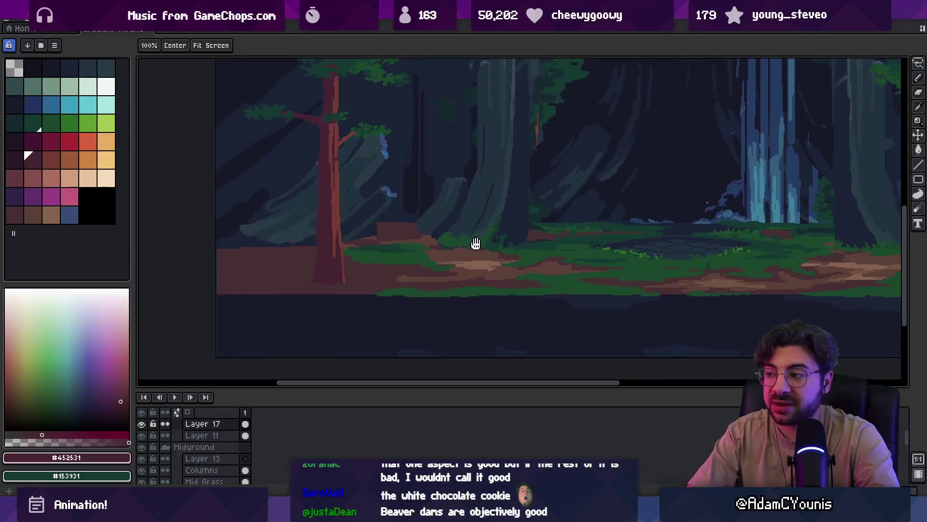
- On Layer 11, jag the path's right edge by alternating grass green and dirt brown
{"action": "scroll", "coordinate": [459, 275], "scroll_direction": "up", "scroll_amount": 3}
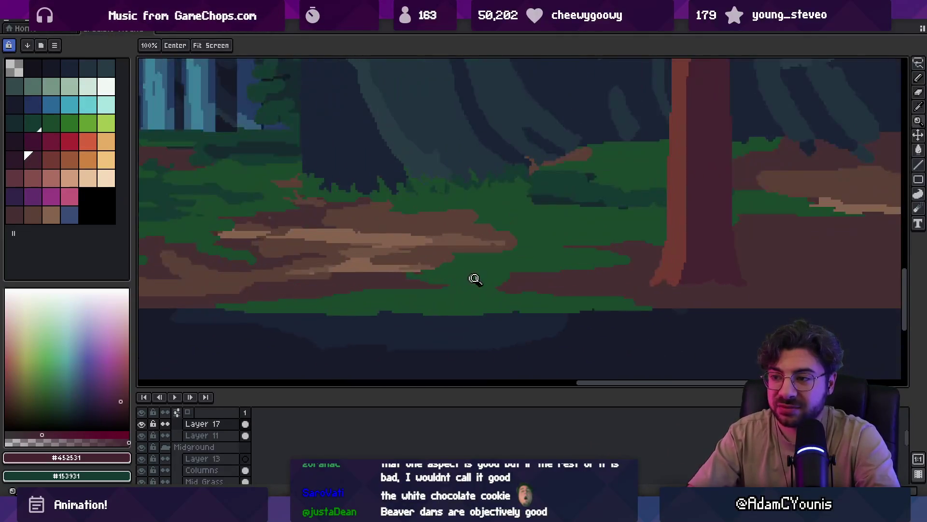
{"action": "left_click", "coordinate": [467, 268], "text": "alt"}
{"action": "left_click", "coordinate": [454, 271], "text": "ctrl"}
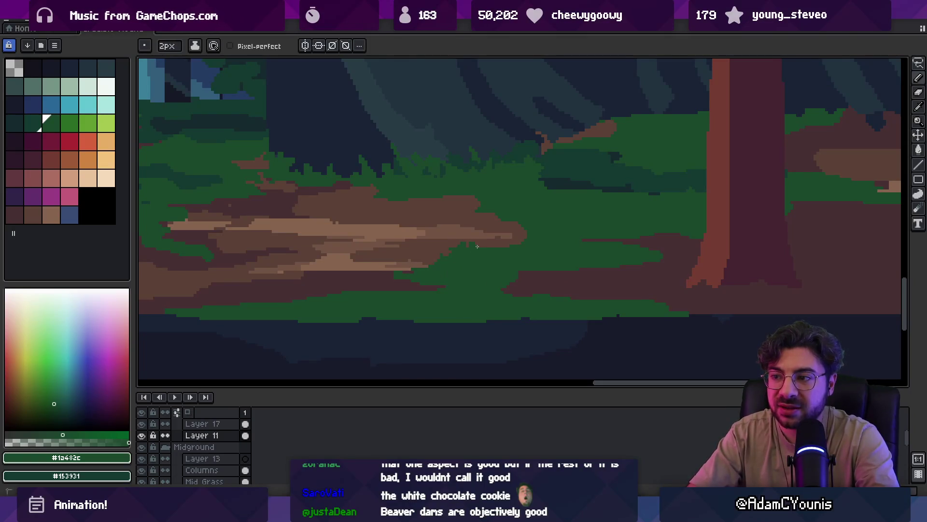
{"action": "left_click", "coordinate": [509, 230], "text": "alt"}
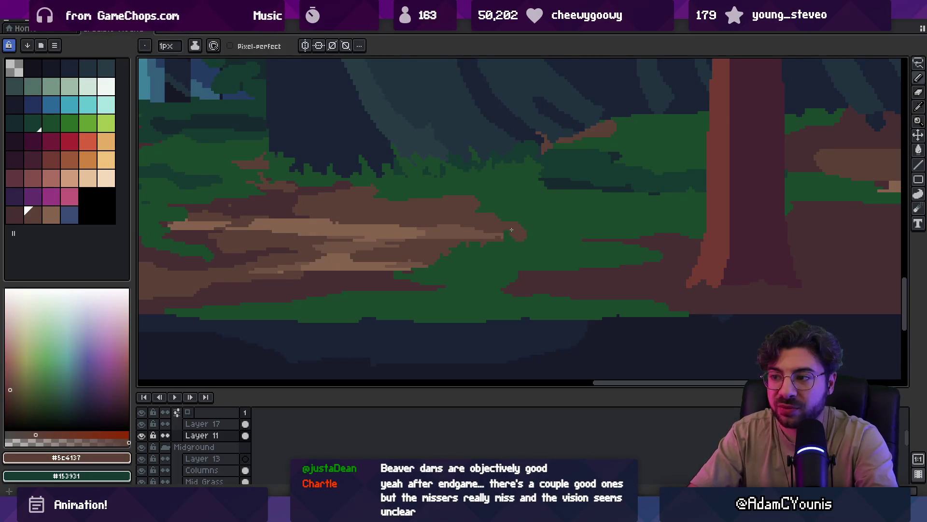
{"action": "scroll", "coordinate": [512, 228], "scroll_direction": "up", "scroll_amount": 2}
{"action": "left_click", "coordinate": [521, 232], "text": "alt"}
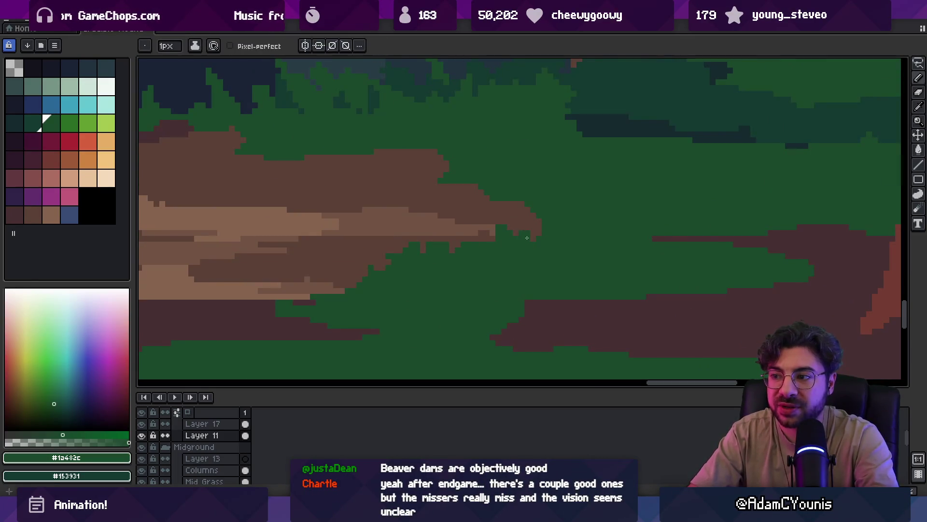
{"action": "left_click", "coordinate": [451, 232], "text": "alt"}
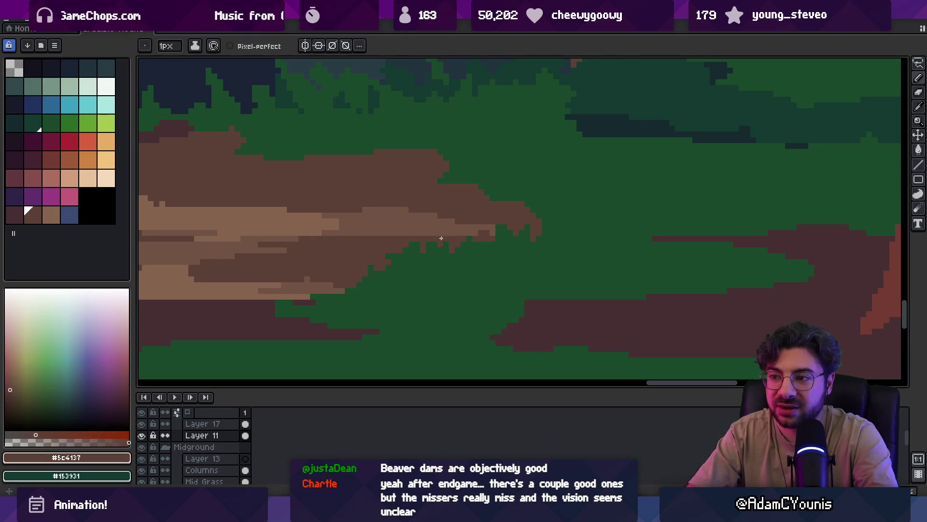
{"action": "key", "text": "z"}
{"action": "scroll", "coordinate": [458, 215], "scroll_direction": "down", "scroll_amount": 2}
{"action": "scroll", "coordinate": [495, 221], "scroll_direction": "down", "scroll_amount": 1}
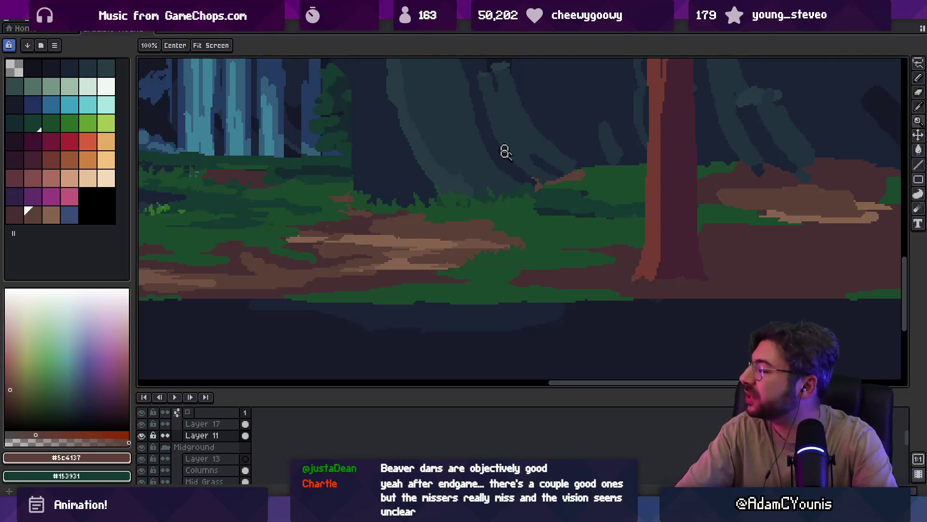
{"action": "mouse_move", "coordinate": [460, 238]}
{"action": "left_mouse_down"}
{"action": "mouse_move", "coordinate": [484, 243]}
{"action": "mouse_move", "coordinate": [476, 240]}
{"action": "left_mouse_up"}
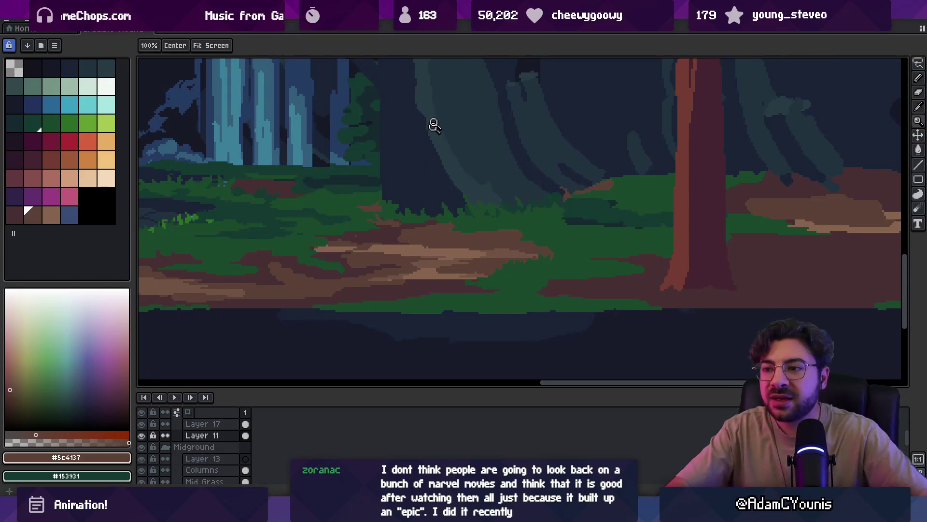
- Pick the right pine's base brown, pencil and erase its base, then undo
{"action": "left_click", "coordinate": [662, 281], "text": "alt"}
{"action": "key", "text": "p"}
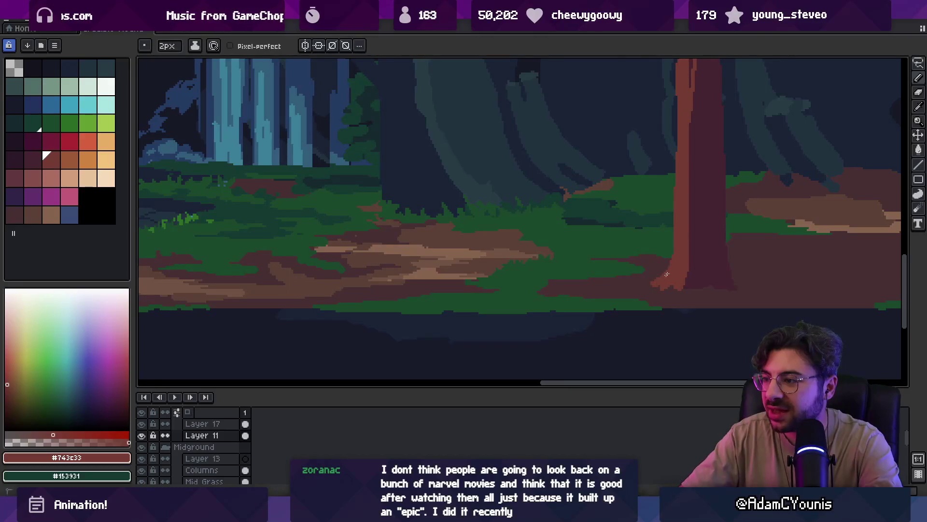
{"action": "key", "text": "e"}
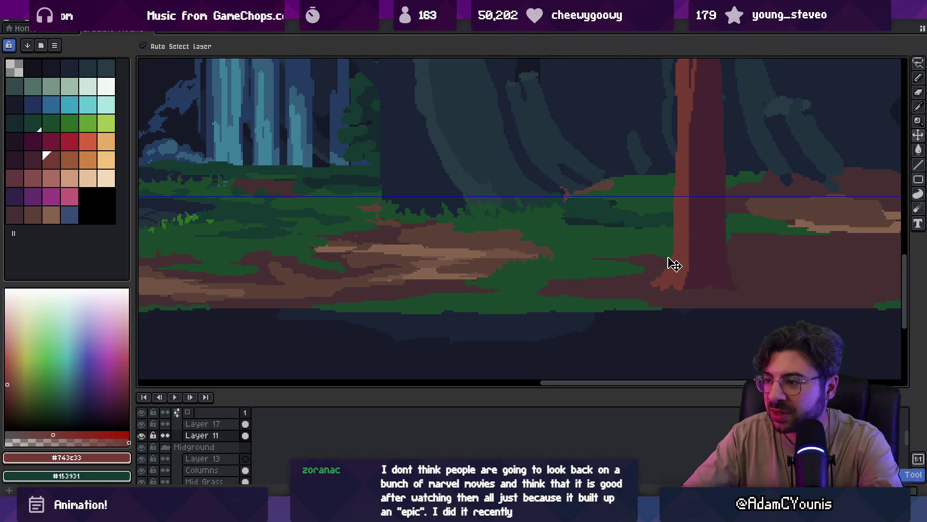
{"action": "key", "text": "ctrl+z"}
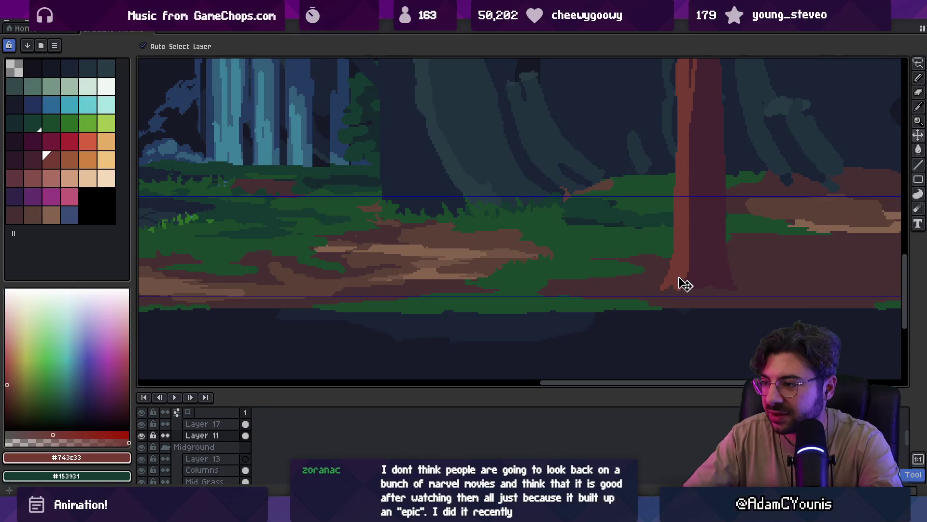
{"action": "key", "text": "h"}
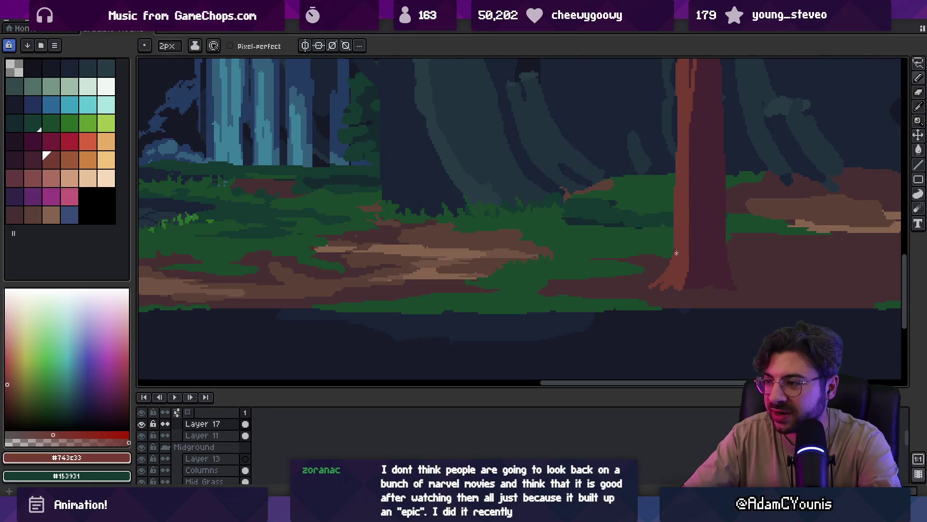
{"action": "scroll", "coordinate": [657, 235], "scroll_direction": "down", "scroll_amount": 3}
{"action": "scroll", "coordinate": [657, 235], "scroll_direction": "up", "scroll_amount": 5}
- Pick dark maroon and nudge the layer's pixels into place with the Move tool
{"action": "key", "text": "b"}
{"action": "left_click", "coordinate": [686, 227], "text": "alt"}
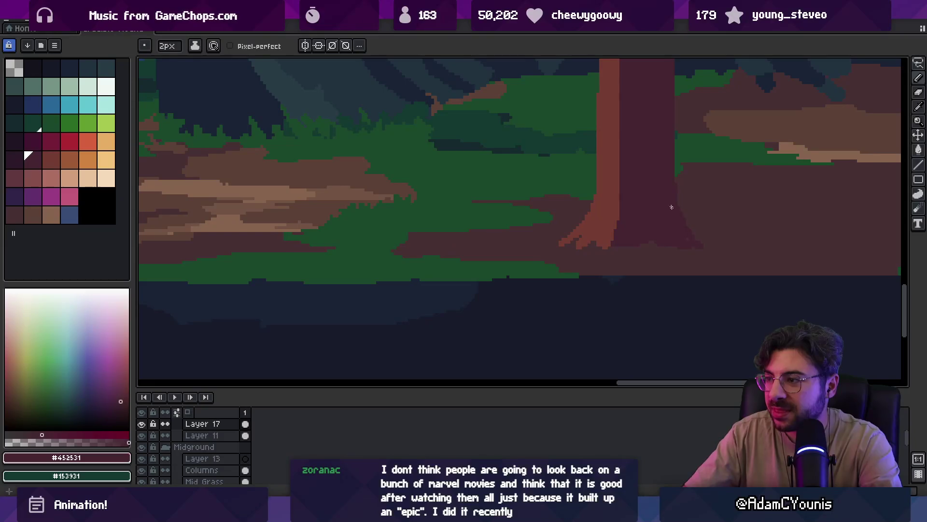
{"action": "key", "text": "v"}
{"action": "left_click_drag", "start_coordinate": [662, 221], "coordinate": [674, 229]}
{"action": "key", "text": "b"}
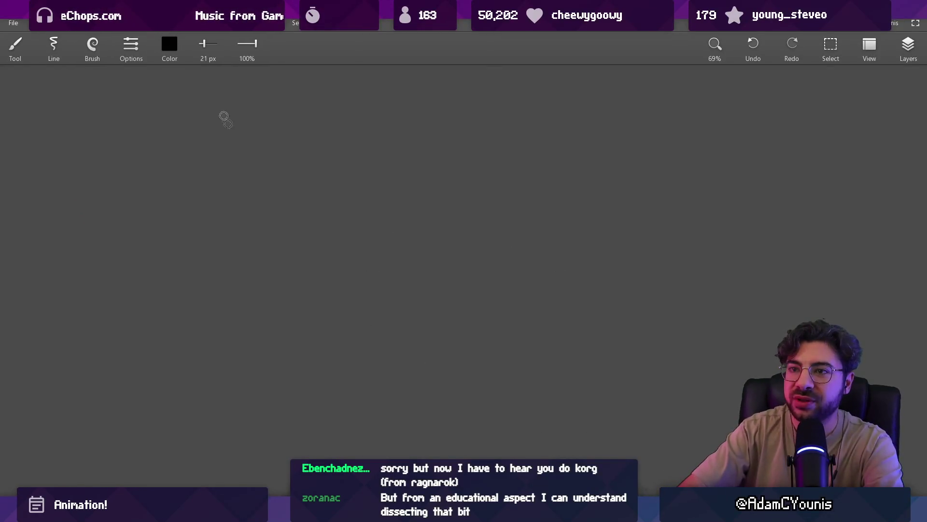
- Set the brush colour to white by maxing the red, green and blue sliders
{"action": "left_click", "coordinate": [169, 44]}
{"action": "left_click_drag", "start_coordinate": [200, 109], "coordinate": [234, 109]}
{"action": "left_click_drag", "start_coordinate": [212, 138], "coordinate": [234, 138]}
{"action": "left_click_drag", "start_coordinate": [213, 167], "coordinate": [234, 167]}
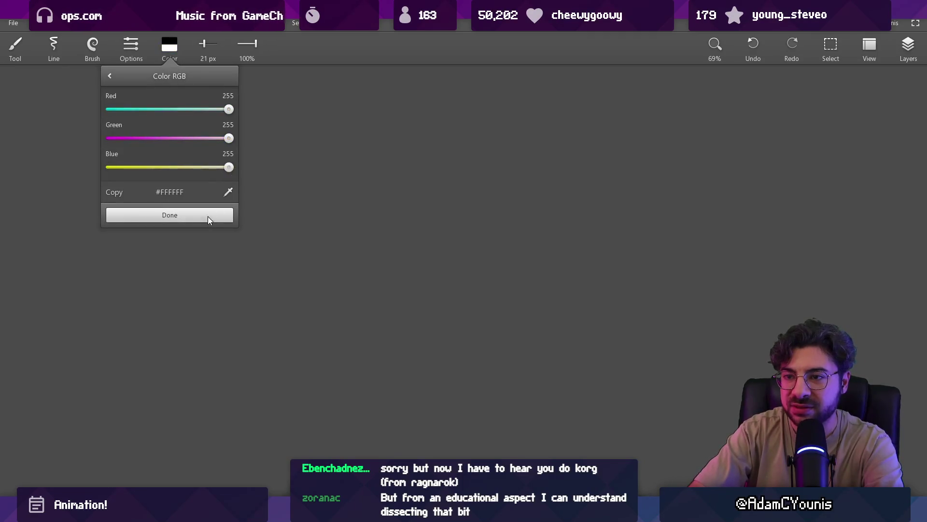
{"action": "left_click", "coordinate": [207, 215]}
- Redraw the white triangle's sides, base and an apex-to-base line
{"action": "mouse_move", "coordinate": [131, 385]}
{"action": "left_mouse_down"}
{"action": "mouse_move", "coordinate": [391, 93]}
{"action": "mouse_move", "coordinate": [621, 407]}
{"action": "left_mouse_up"}
{"action": "left_click_drag", "start_coordinate": [125, 388], "coordinate": [674, 388]}
{"action": "left_click_drag", "start_coordinate": [621, 404], "coordinate": [652, 408]}
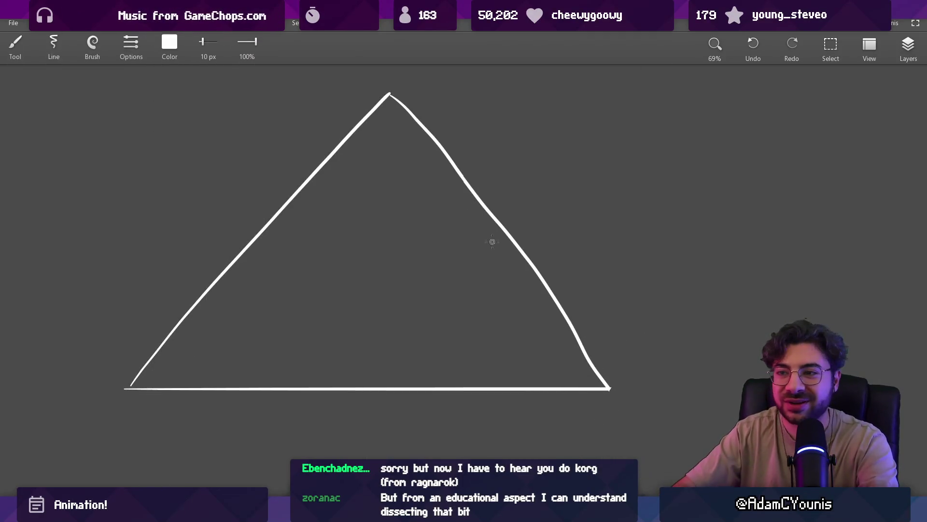
{"action": "left_click_drag", "start_coordinate": [387, 96], "coordinate": [261, 386]}
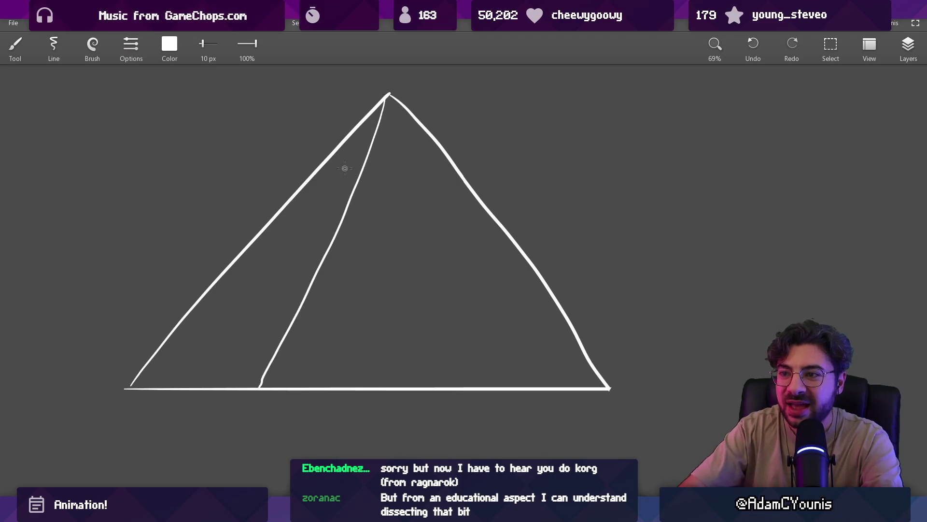
{"action": "mouse_move", "coordinate": [352, 131]}
{"action": "left_mouse_down"}
{"action": "mouse_move", "coordinate": [431, 133]}
{"action": "mouse_move", "coordinate": [416, 132]}
{"action": "left_mouse_up"}
- Hatch the capstone, circle the apex and draw an arrow pointing at it
{"action": "key", "text": "ctrl+z"}
{"action": "key", "text": "ctrl+z"}
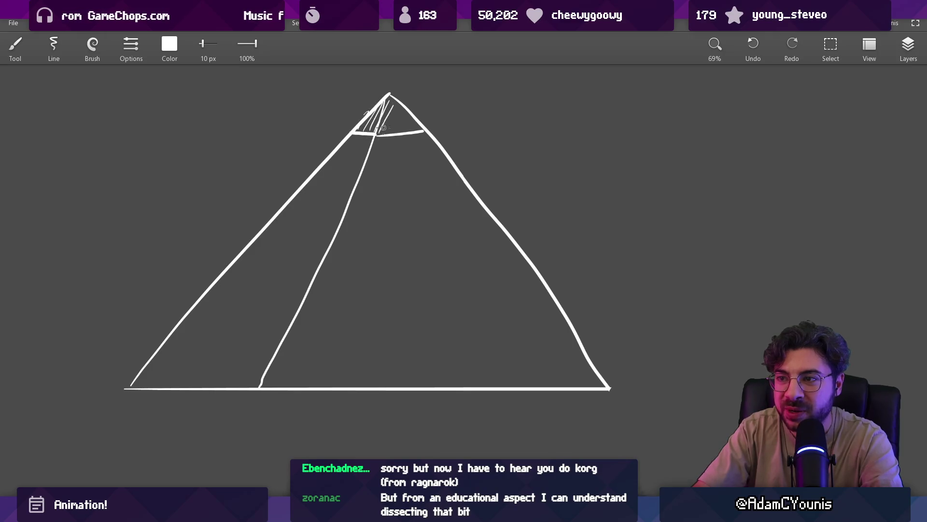
{"action": "left_click_drag", "start_coordinate": [408, 120], "coordinate": [418, 126]}
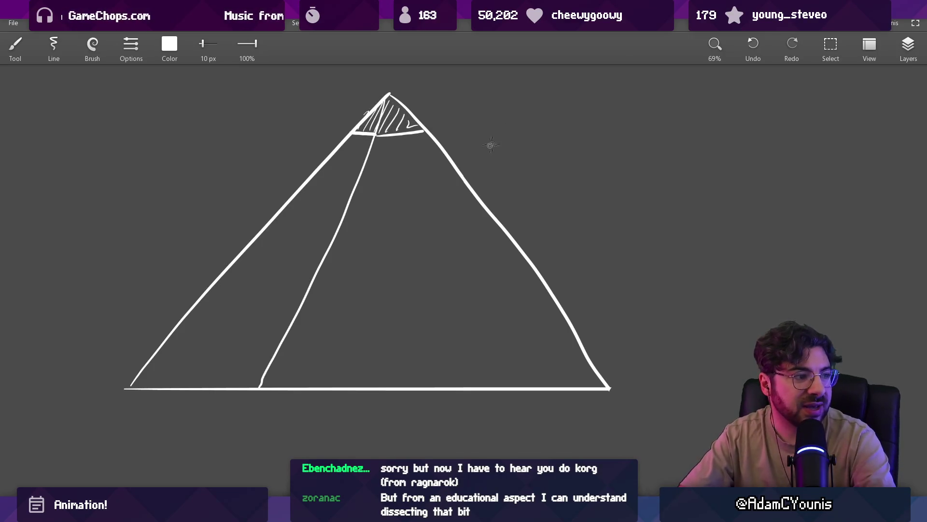
{"action": "scroll", "coordinate": [495, 141], "scroll_direction": "up", "scroll_amount": 3}
{"action": "mouse_move", "coordinate": [564, 110]}
{"action": "left_mouse_down"}
{"action": "mouse_move", "coordinate": [464, 164]}
{"action": "mouse_move", "coordinate": [505, 155]}
{"action": "left_mouse_up"}
{"action": "mouse_move", "coordinate": [412, 146]}
{"action": "left_mouse_down"}
{"action": "mouse_move", "coordinate": [387, 132]}
{"action": "mouse_move", "coordinate": [400, 120]}
{"action": "mouse_move", "coordinate": [409, 139]}
{"action": "left_mouse_up"}
{"action": "scroll", "coordinate": [422, 172], "scroll_direction": "down", "scroll_amount": 2}
{"action": "scroll", "coordinate": [423, 172], "scroll_direction": "right", "scroll_amount": 2}
- Remove the apex circle, zoom out to 29%, and draw one S-curve right of the pyramid
{"action": "key", "text": "ctrl+z"}
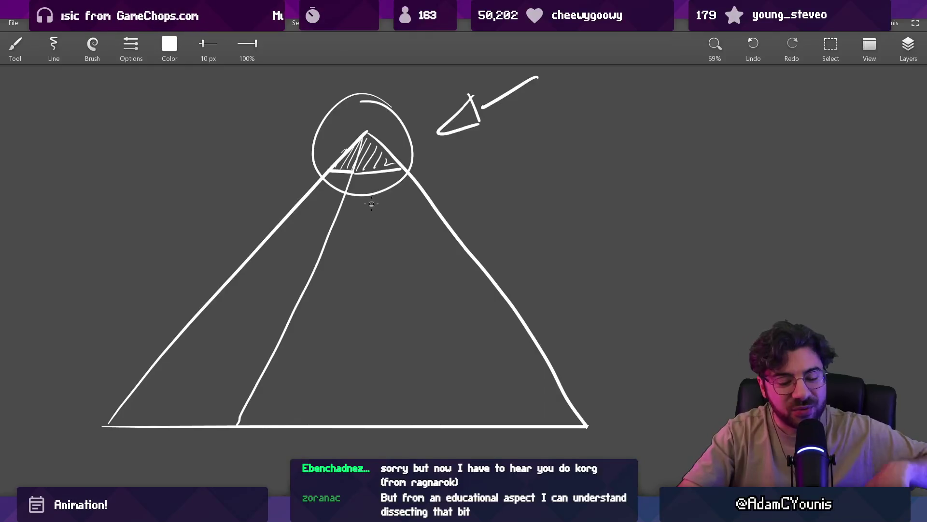
{"action": "scroll", "coordinate": [568, 321], "scroll_direction": "down", "scroll_amount": 5}
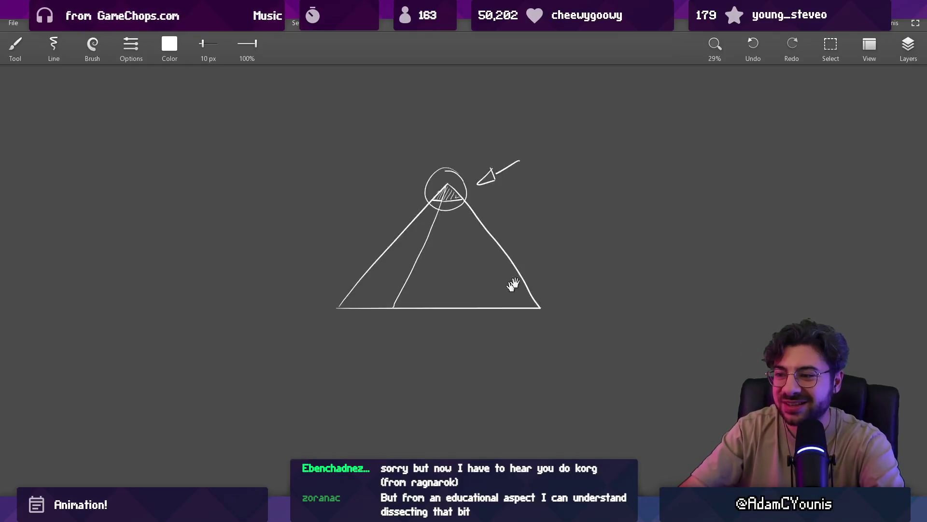
{"action": "mouse_move", "coordinate": [298, 392]}
{"action": "left_mouse_down"}
{"action": "mouse_move", "coordinate": [615, 319]}
{"action": "mouse_move", "coordinate": [585, 276]}
{"action": "left_mouse_up"}
{"action": "mouse_move", "coordinate": [366, 430]}
{"action": "left_mouse_down"}
{"action": "mouse_move", "coordinate": [464, 413]}
{"action": "mouse_move", "coordinate": [628, 280]}
{"action": "mouse_move", "coordinate": [736, 261]}
{"action": "left_mouse_up"}
{"action": "key", "text": "ctrl+z"}
{"action": "key", "text": "ctrl+z"}
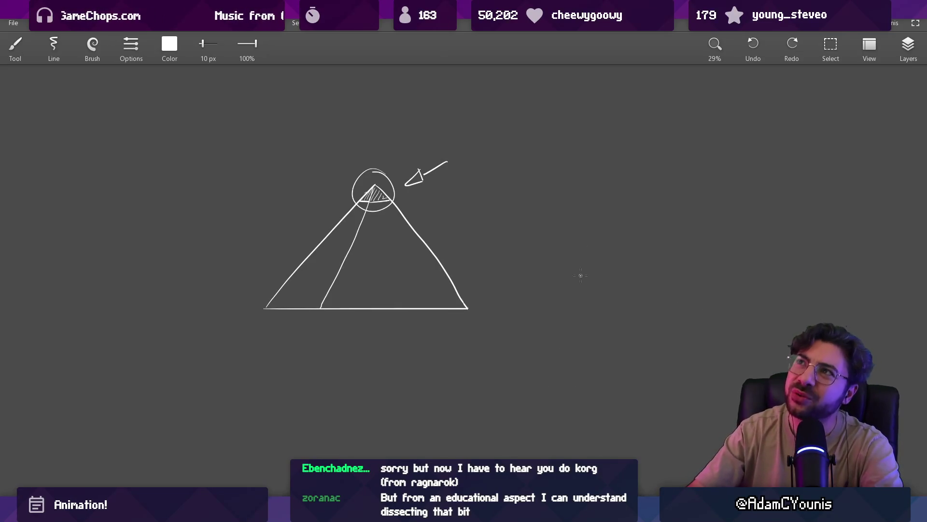
{"action": "mouse_move", "coordinate": [318, 416]}
{"action": "left_mouse_down"}
{"action": "mouse_move", "coordinate": [625, 252]}
{"action": "mouse_move", "coordinate": [695, 235]}
{"action": "left_mouse_up"}
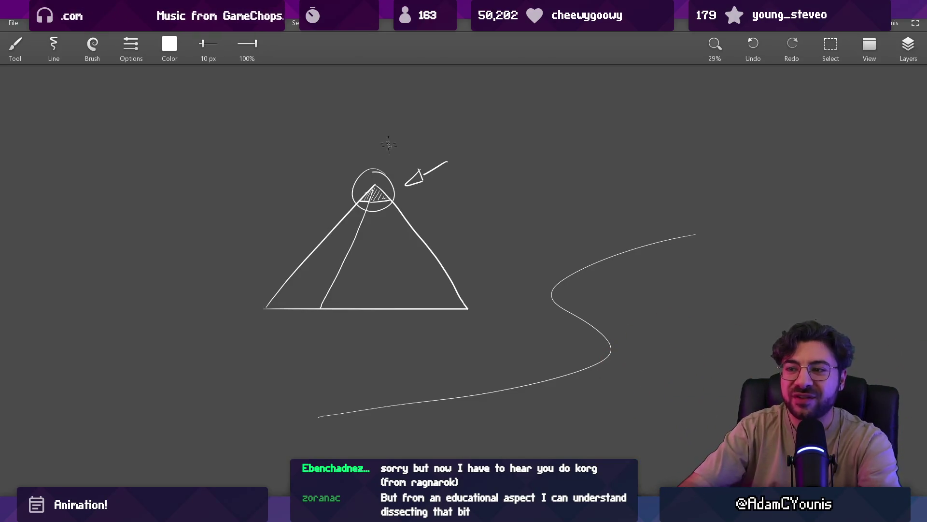
- Add a second arrow aimed down at the apex and nudge the sketch up-left
{"action": "left_click_drag", "start_coordinate": [405, 145], "coordinate": [390, 165]}
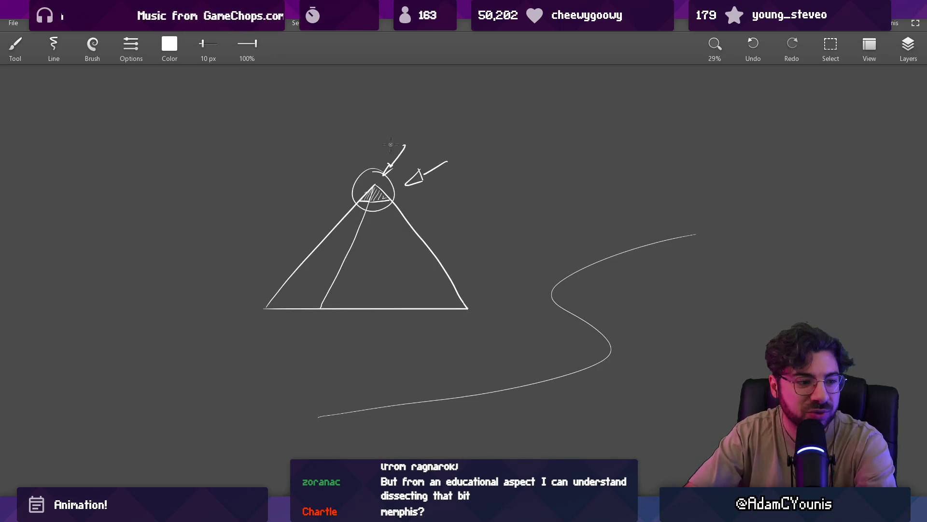
{"action": "left_click_drag", "start_coordinate": [368, 249], "coordinate": [354, 246]}
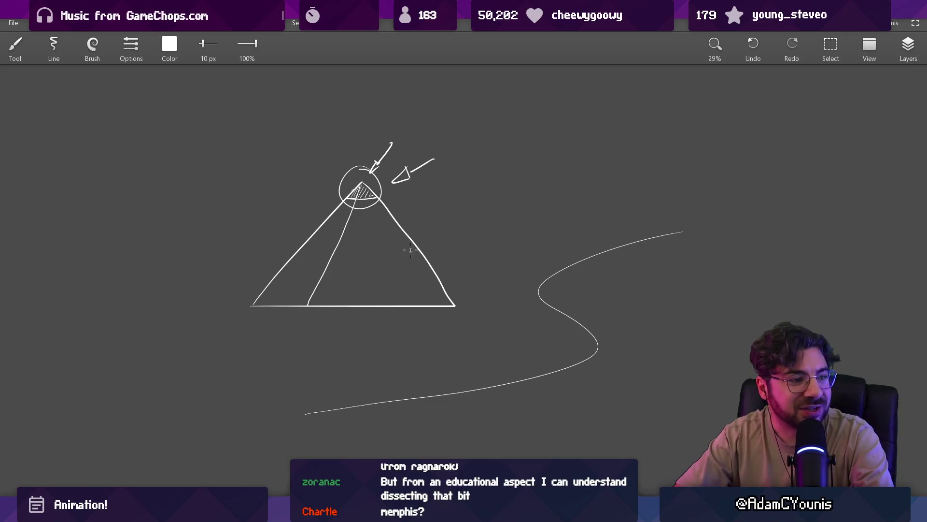
{"action": "left_click_drag", "start_coordinate": [370, 147], "coordinate": [356, 155]}
{"action": "key", "text": "ctrl+z"}
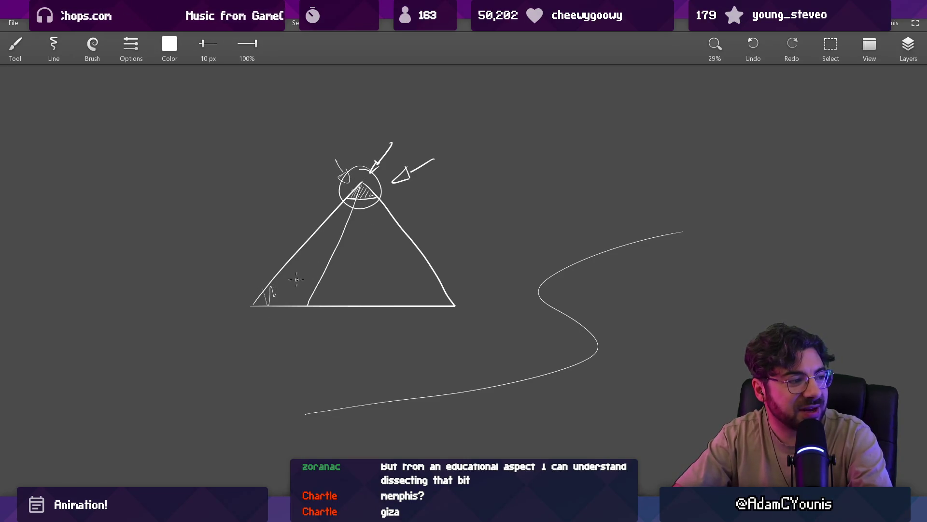
- Scribble zigzags across the pyramid's interior, then shift the sketch right
{"action": "left_click_drag", "start_coordinate": [270, 285], "coordinate": [436, 277]}
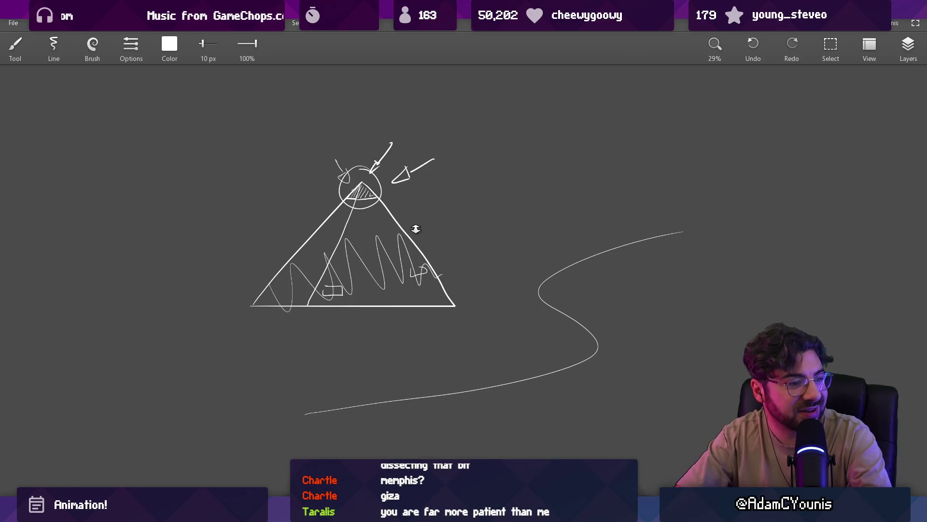
{"action": "left_click_drag", "start_coordinate": [415, 228], "coordinate": [417, 262]}
{"action": "left_click_drag", "start_coordinate": [362, 199], "coordinate": [369, 202]}
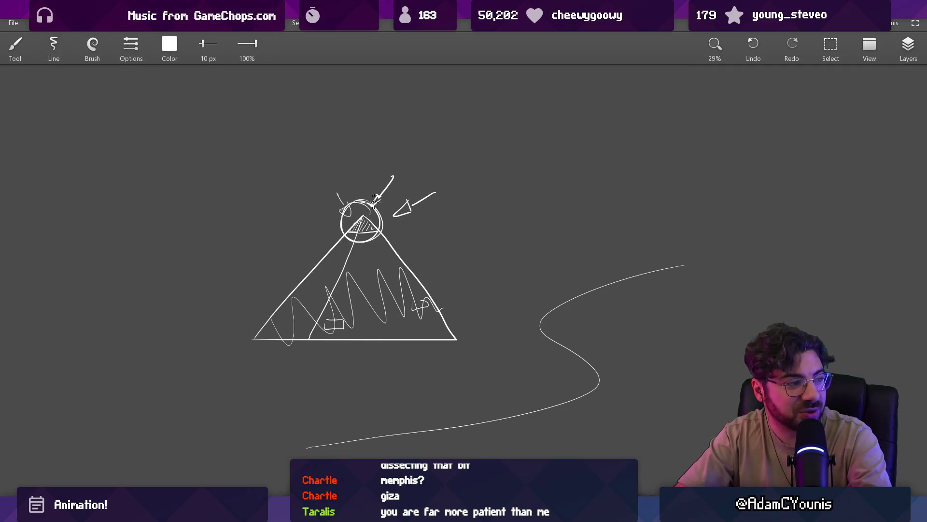
{"action": "key", "text": "ctrl+z"}
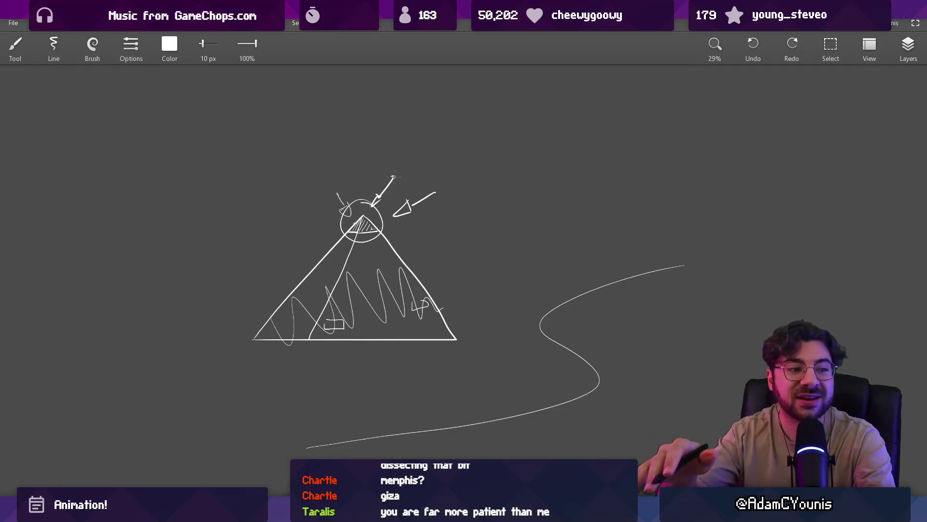
{"action": "left_click_drag", "start_coordinate": [347, 232], "coordinate": [422, 235]}
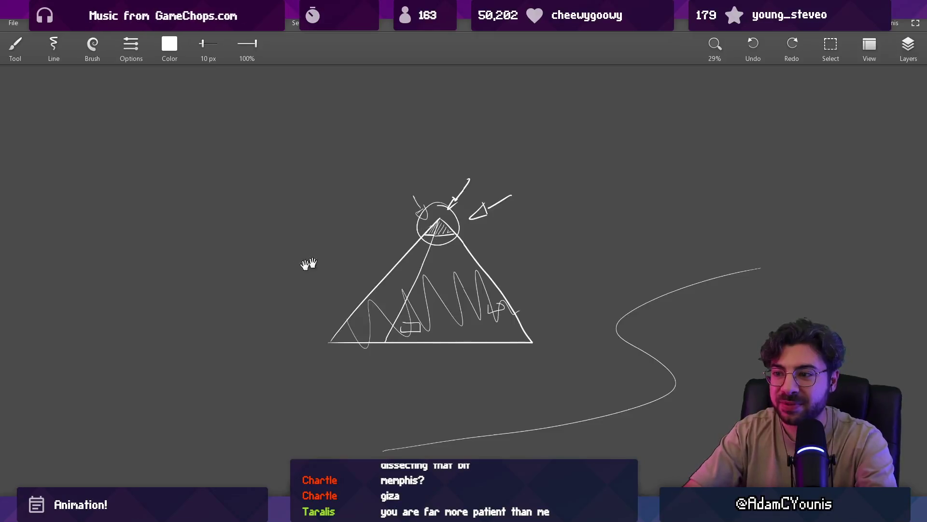
- Draw a small pyramid and dash a large triangle outline around it
{"action": "left_click_drag", "start_coordinate": [216, 221], "coordinate": [251, 223]}
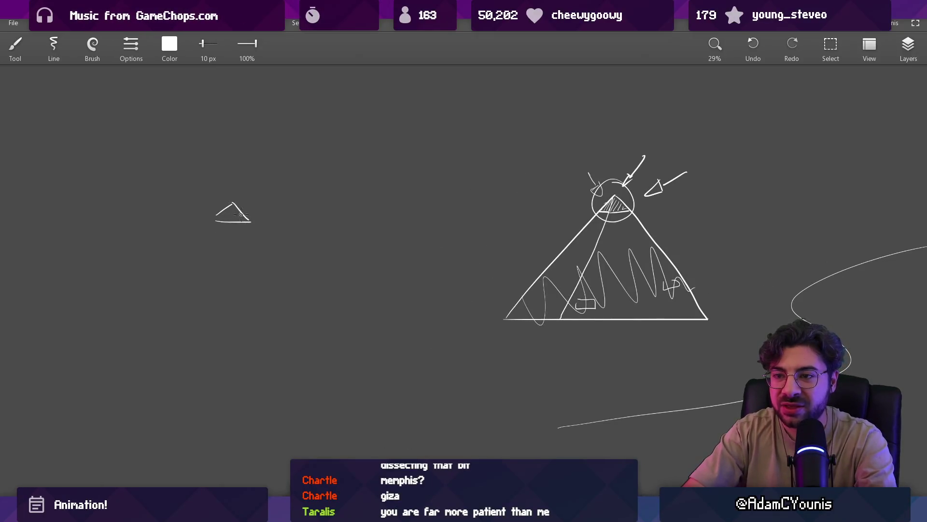
{"action": "left_click", "coordinate": [202, 233]}
{"action": "left_click_drag", "start_coordinate": [154, 317], "coordinate": [152, 321]}
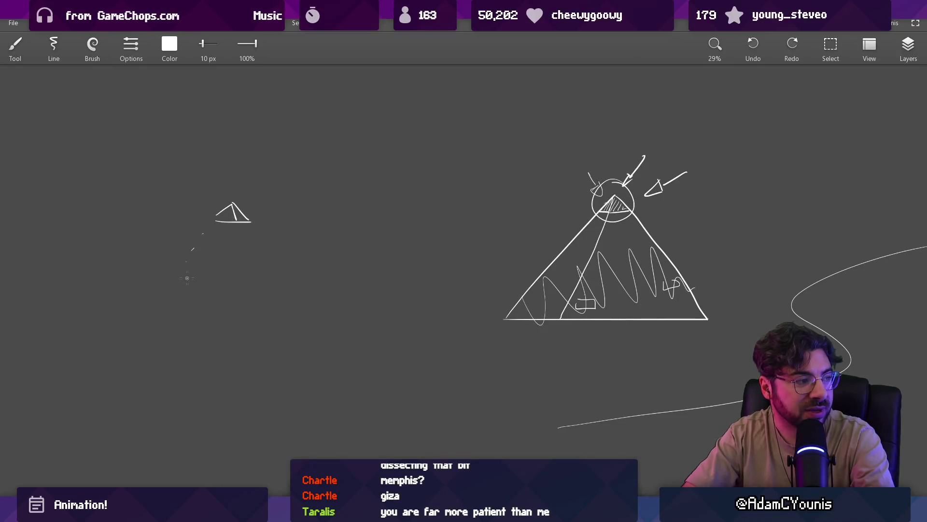
{"action": "scroll", "coordinate": [190, 275], "scroll_direction": "up", "scroll_amount": 2}
{"action": "left_click_drag", "start_coordinate": [263, 238], "coordinate": [127, 357]}
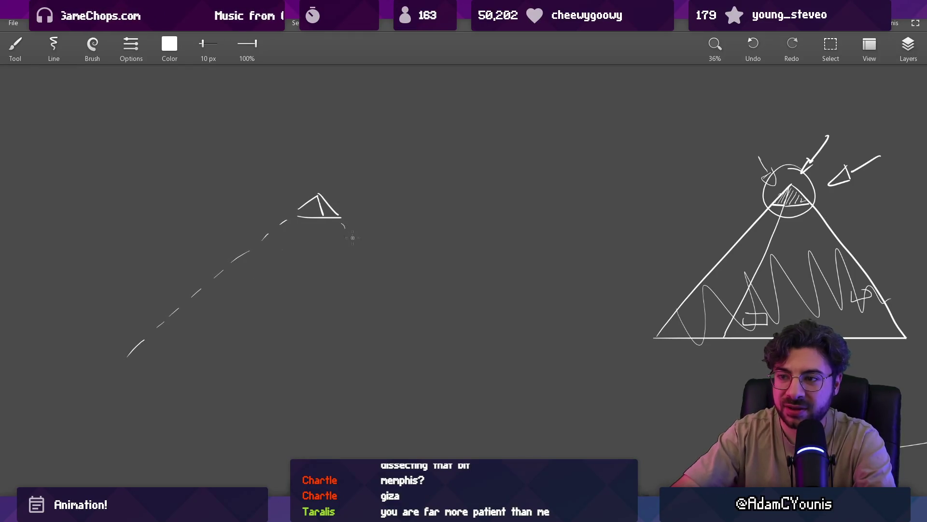
{"action": "left_click_drag", "start_coordinate": [392, 299], "coordinate": [449, 384]}
{"action": "left_click_drag", "start_coordinate": [322, 224], "coordinate": [351, 314]}
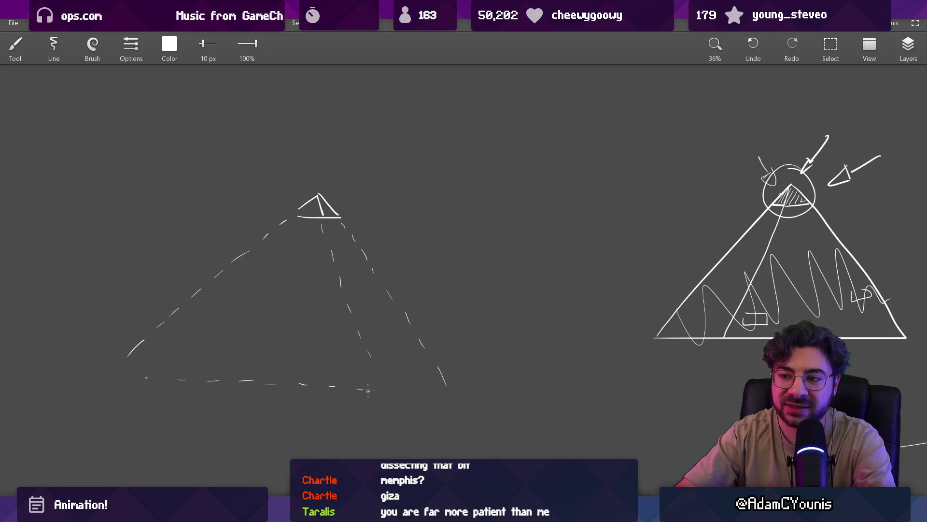
- Circle the small pyramid and sketch a small triangle inside the dashed outline
{"action": "left_click_drag", "start_coordinate": [438, 380], "coordinate": [441, 363]}
{"action": "key", "text": "ctrl+z"}
{"action": "left_click_drag", "start_coordinate": [355, 183], "coordinate": [358, 190]}
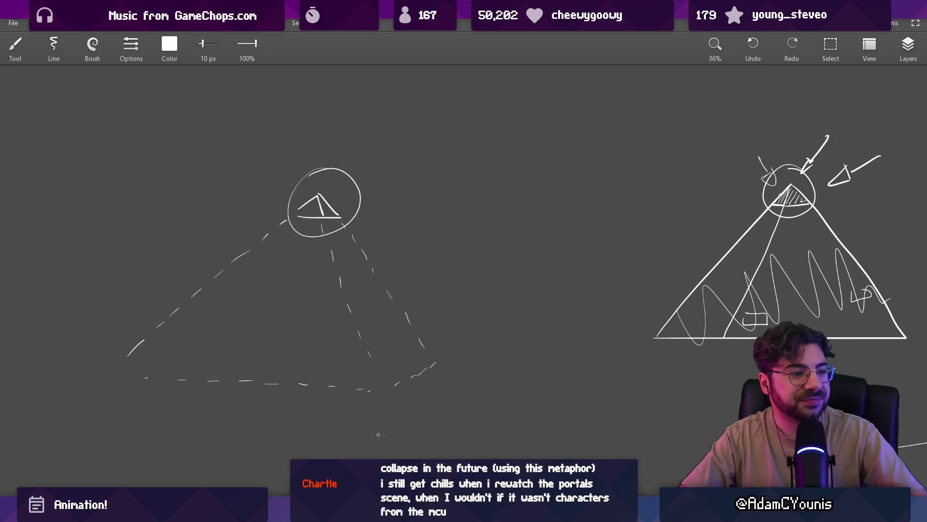
{"action": "mouse_move", "coordinate": [340, 174]}
{"action": "left_mouse_down"}
{"action": "mouse_move", "coordinate": [294, 227]}
{"action": "mouse_move", "coordinate": [358, 194]}
{"action": "left_mouse_up"}
{"action": "key", "text": "ctrl+z"}
{"action": "mouse_move", "coordinate": [471, 363]}
{"action": "left_mouse_down"}
{"action": "mouse_move", "coordinate": [488, 340]}
{"action": "mouse_move", "coordinate": [511, 365]}
{"action": "left_mouse_up"}
{"action": "left_click_drag", "start_coordinate": [492, 335], "coordinate": [497, 362]}
{"action": "key", "text": "ctrl+z"}
- Fill the dashed triangle with a row of hill strokes stacked up into a mountain
{"action": "left_click_drag", "start_coordinate": [138, 369], "coordinate": [292, 372]}
{"action": "mouse_move", "coordinate": [295, 374]}
{"action": "left_mouse_down"}
{"action": "mouse_move", "coordinate": [310, 355]}
{"action": "mouse_move", "coordinate": [375, 377]}
{"action": "left_mouse_up"}
{"action": "left_click_drag", "start_coordinate": [380, 347], "coordinate": [427, 360]}
{"action": "left_click_drag", "start_coordinate": [186, 309], "coordinate": [384, 328]}
{"action": "mouse_move", "coordinate": [243, 277]}
{"action": "left_mouse_down"}
{"action": "mouse_move", "coordinate": [291, 277]}
{"action": "mouse_move", "coordinate": [357, 258]}
{"action": "left_mouse_up"}
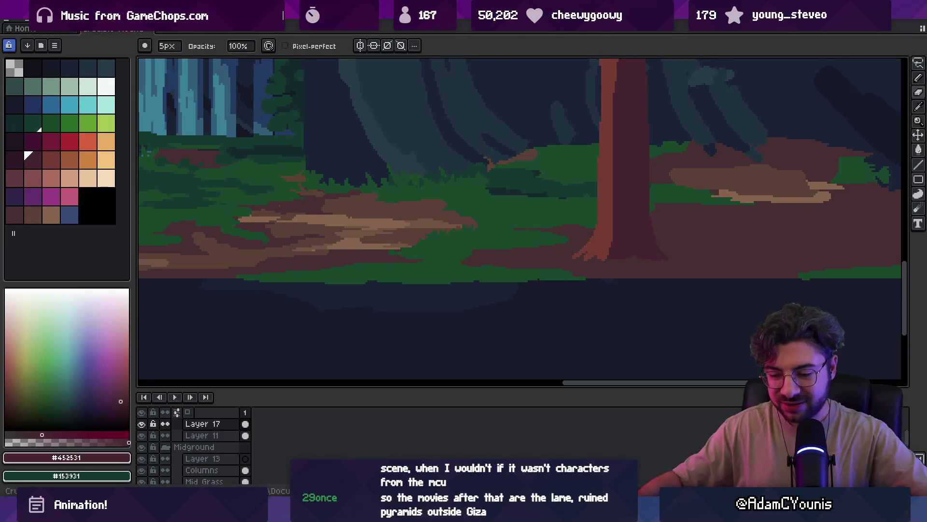
- Zoom in close on the path's grass edge and sample the path brown
{"action": "key", "text": "space"}
{"action": "scroll", "coordinate": [443, 255], "scroll_direction": "down", "scroll_amount": 2}
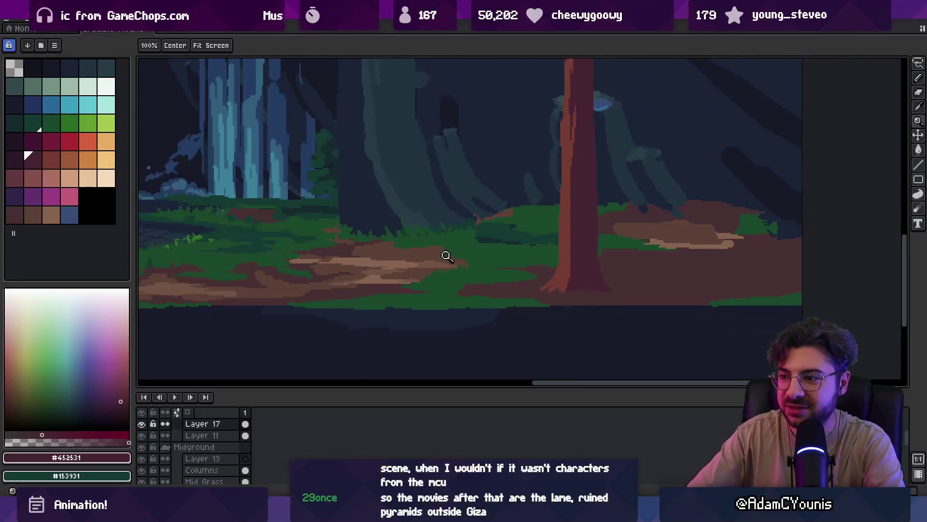
{"action": "scroll", "coordinate": [453, 263], "scroll_direction": "up", "scroll_amount": 4}
{"action": "left_click", "coordinate": [454, 241]}
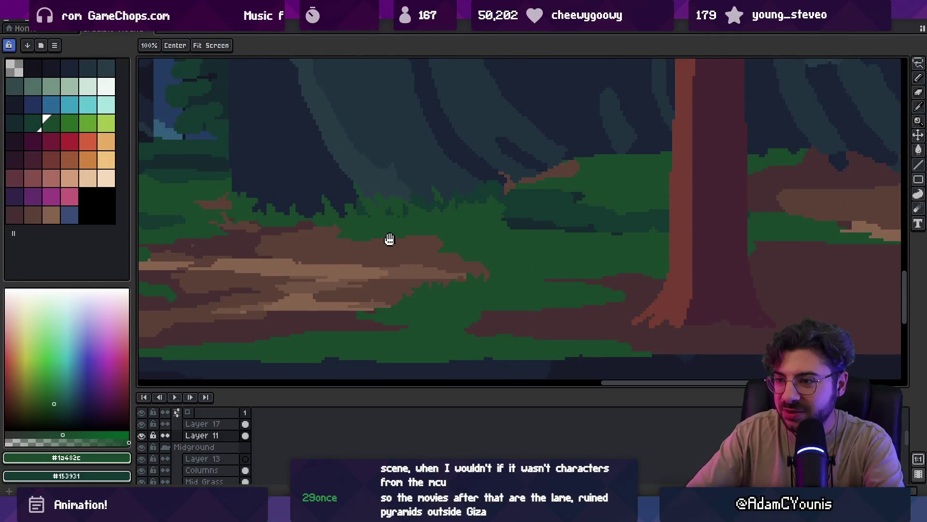
{"action": "left_click", "coordinate": [389, 240]}
{"action": "left_click", "coordinate": [400, 276]}
{"action": "key", "text": "b"}
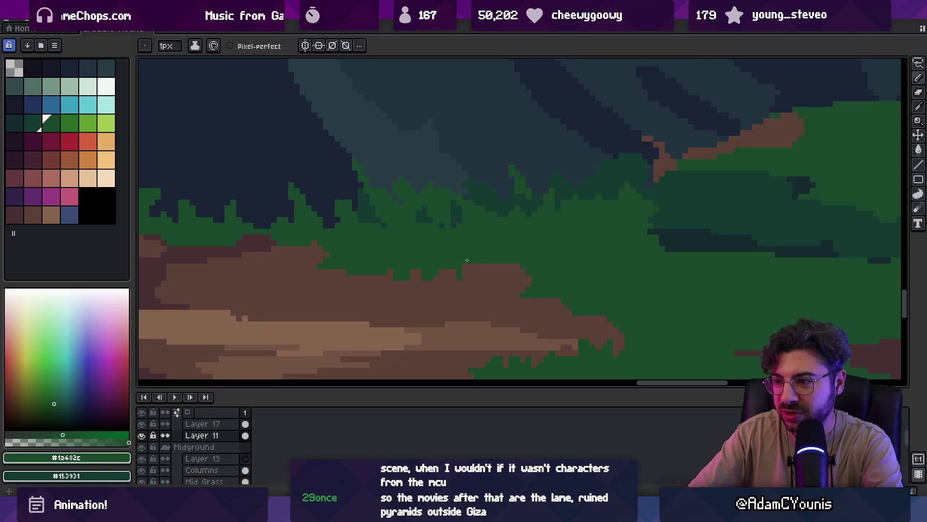
{"action": "left_click", "coordinate": [484, 261], "text": "alt"}
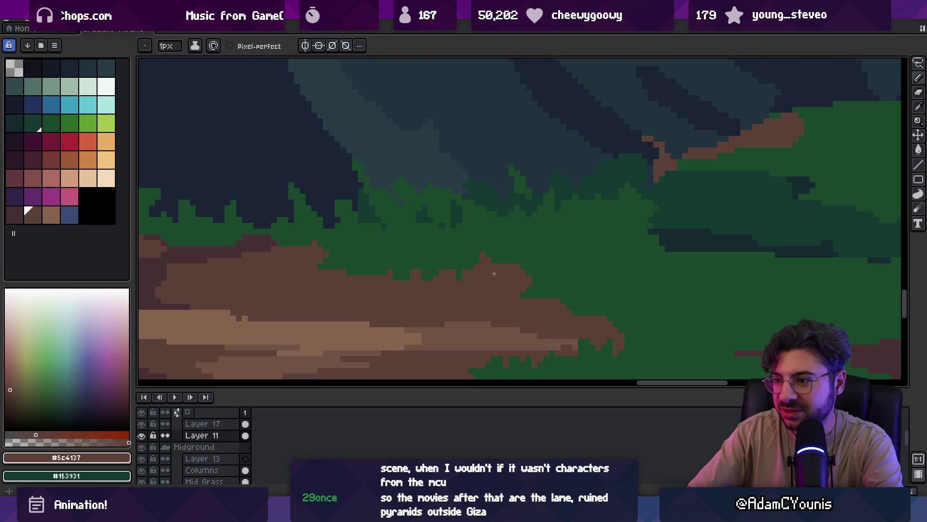
{"action": "left_click_drag", "start_coordinate": [494, 273], "coordinate": [466, 244]}
- Draw a dark brown #462f31 border along the grass edge and bucket-fill the dirt above it
{"action": "key", "text": "z"}
{"action": "scroll", "coordinate": [483, 234], "scroll_direction": "down", "scroll_amount": 4}
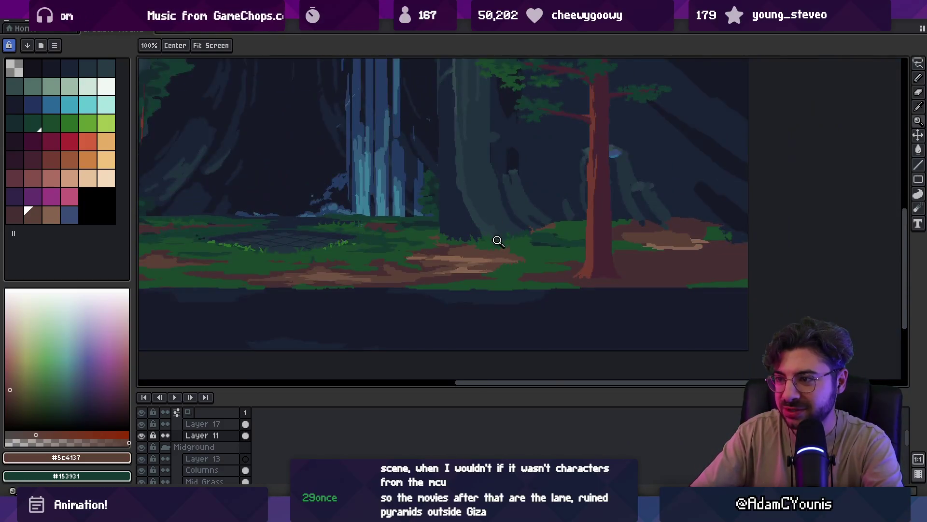
{"action": "scroll", "coordinate": [499, 240], "scroll_direction": "up", "scroll_amount": 3}
{"action": "left_click", "coordinate": [441, 253], "text": "alt"}
{"action": "key", "text": "b"}
{"action": "scroll", "coordinate": [501, 249], "scroll_direction": "up", "scroll_amount": 2}
{"action": "mouse_move", "coordinate": [497, 235]}
{"action": "left_mouse_down"}
{"action": "mouse_move", "coordinate": [584, 247]}
{"action": "mouse_move", "coordinate": [698, 227]}
{"action": "left_mouse_up"}
{"action": "key", "text": "g"}
{"action": "left_click", "coordinate": [550, 228]}
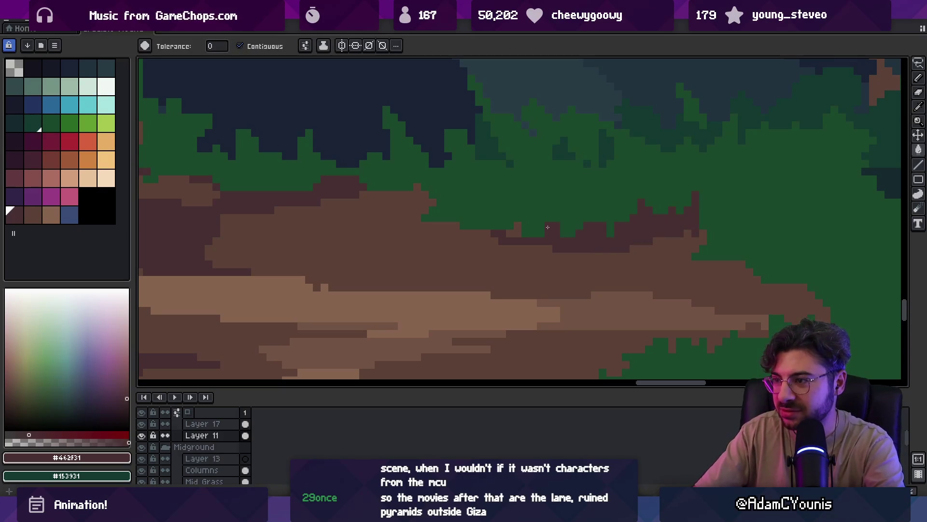
- Paint grass-green pixels poking into the dark brown dirt edge
{"action": "key", "text": "z"}
{"action": "scroll", "coordinate": [536, 232], "scroll_direction": "down", "scroll_amount": 4}
{"action": "scroll", "coordinate": [612, 230], "scroll_direction": "up", "scroll_amount": 2}
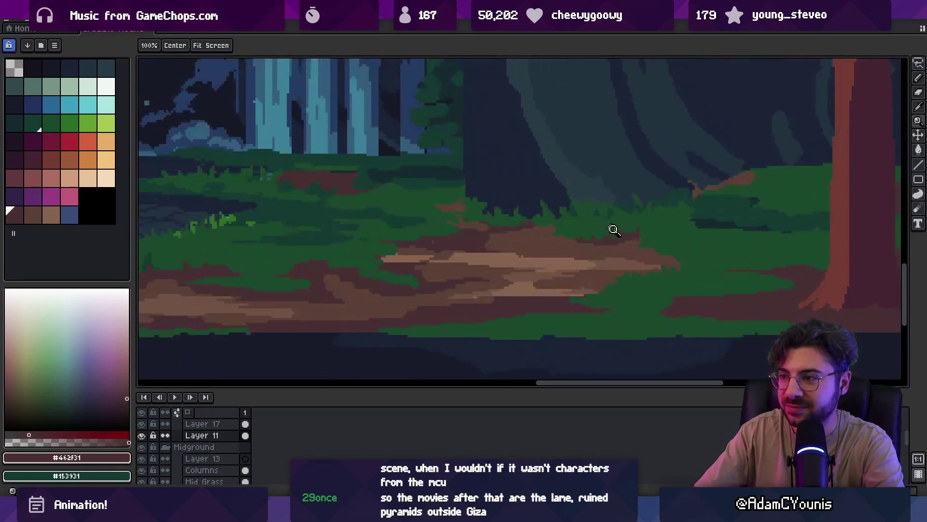
{"action": "scroll", "coordinate": [612, 229], "scroll_direction": "up", "scroll_amount": 2}
{"action": "key", "text": "i"}
{"action": "key", "text": "b"}
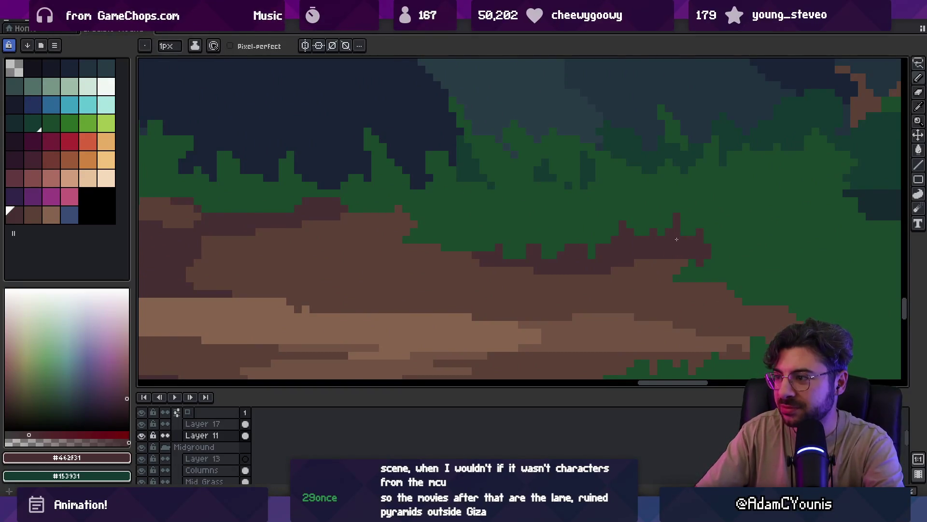
{"action": "scroll", "coordinate": [590, 217], "scroll_direction": "down", "scroll_amount": 4}
{"action": "scroll", "coordinate": [636, 244], "scroll_direction": "up", "scroll_amount": 5}
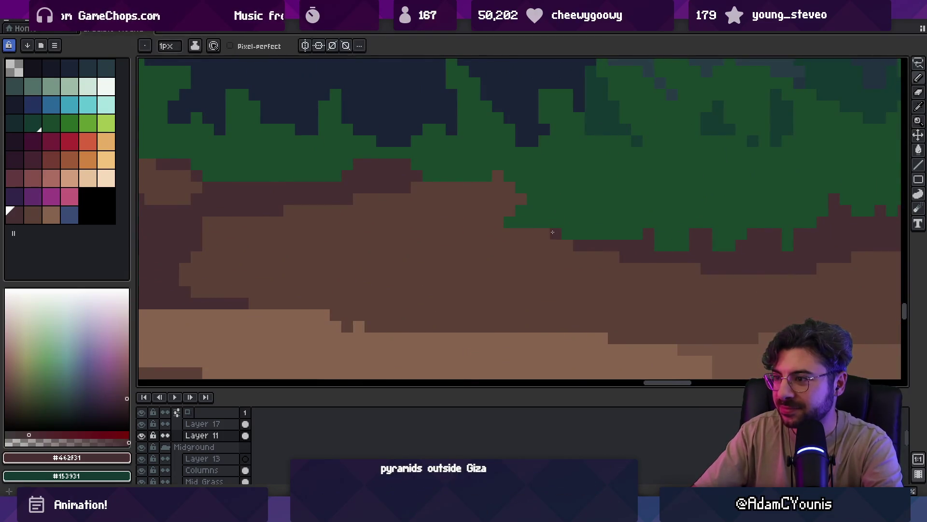
{"action": "left_click", "coordinate": [535, 207], "text": "alt"}
{"action": "left_click_drag", "start_coordinate": [498, 221], "coordinate": [509, 215]}
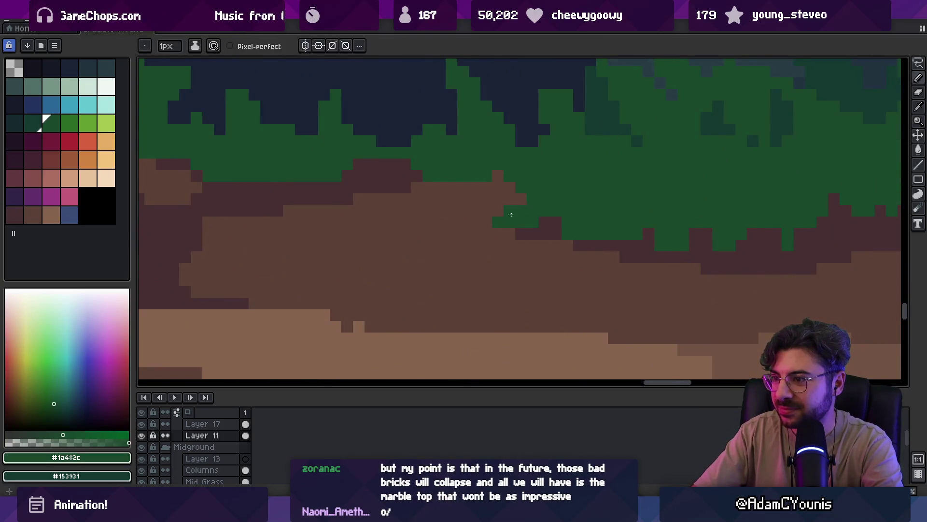
{"action": "scroll", "coordinate": [509, 215], "scroll_direction": "down", "scroll_amount": 3}
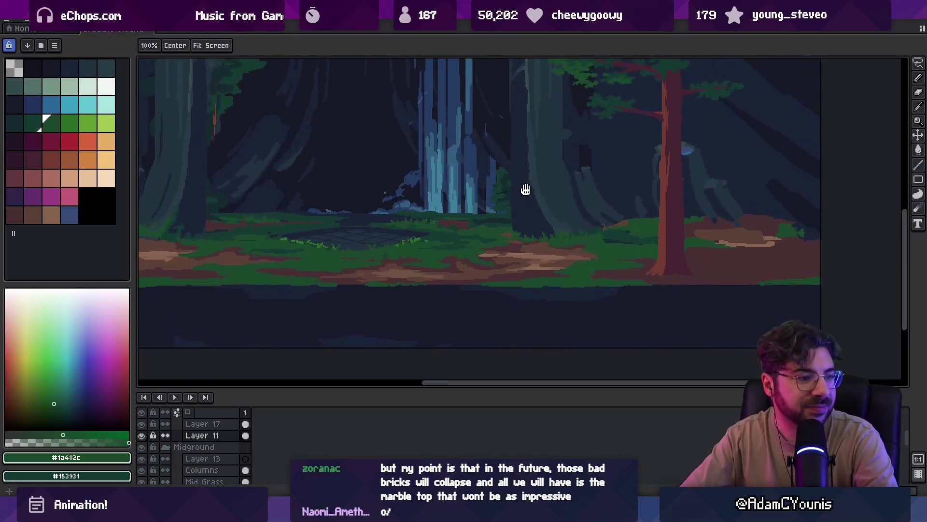
- Place dark green and brown pixels along the grass-to-dirt edge
{"action": "mouse_move", "coordinate": [510, 136]}
{"action": "left_mouse_down"}
{"action": "mouse_move", "coordinate": [505, 238]}
{"action": "mouse_move", "coordinate": [491, 227]}
{"action": "mouse_move", "coordinate": [515, 281]}
{"action": "mouse_move", "coordinate": [529, 235]}
{"action": "left_mouse_up"}
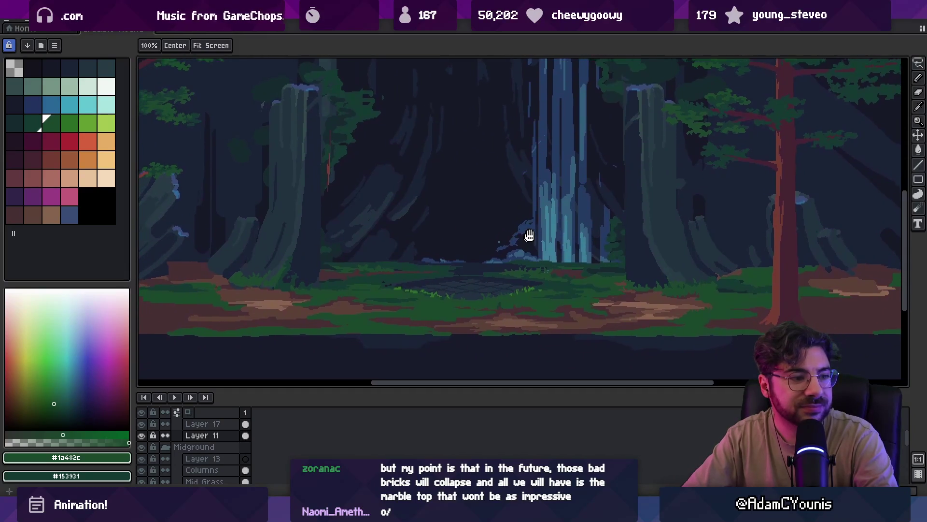
{"action": "scroll", "coordinate": [529, 235], "scroll_direction": "up", "scroll_amount": 3}
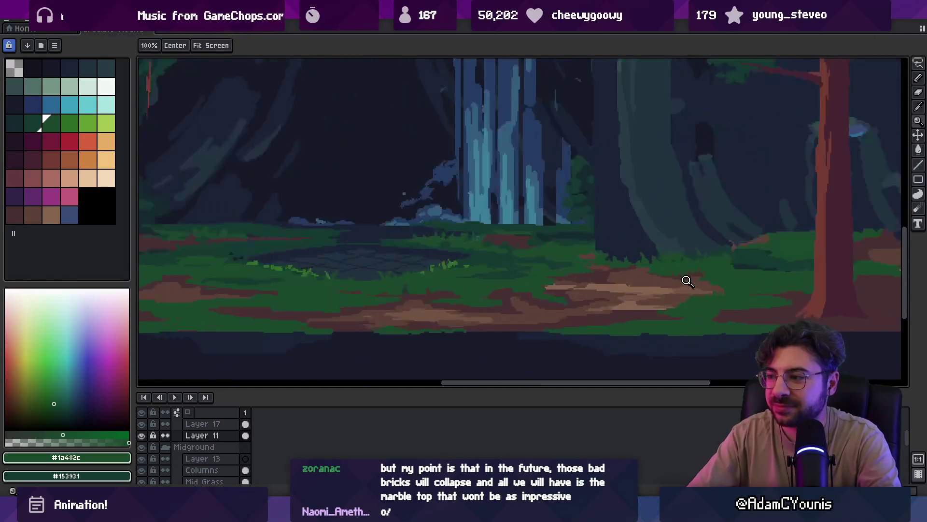
{"action": "scroll", "coordinate": [688, 281], "scroll_direction": "up", "scroll_amount": 3}
{"action": "key", "text": "b"}
{"action": "left_click_drag", "start_coordinate": [516, 258], "coordinate": [498, 255]}
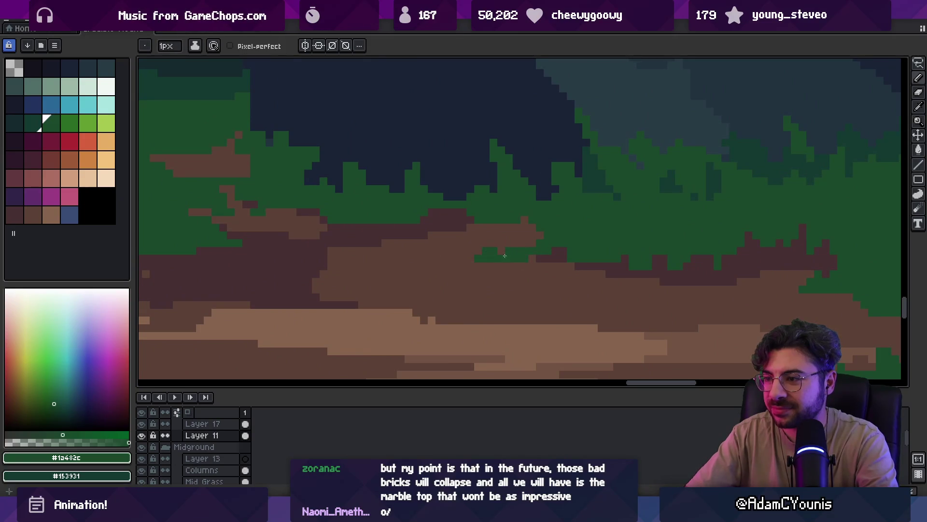
{"action": "left_click", "coordinate": [560, 255], "text": "alt"}
{"action": "left_click", "coordinate": [580, 254]}
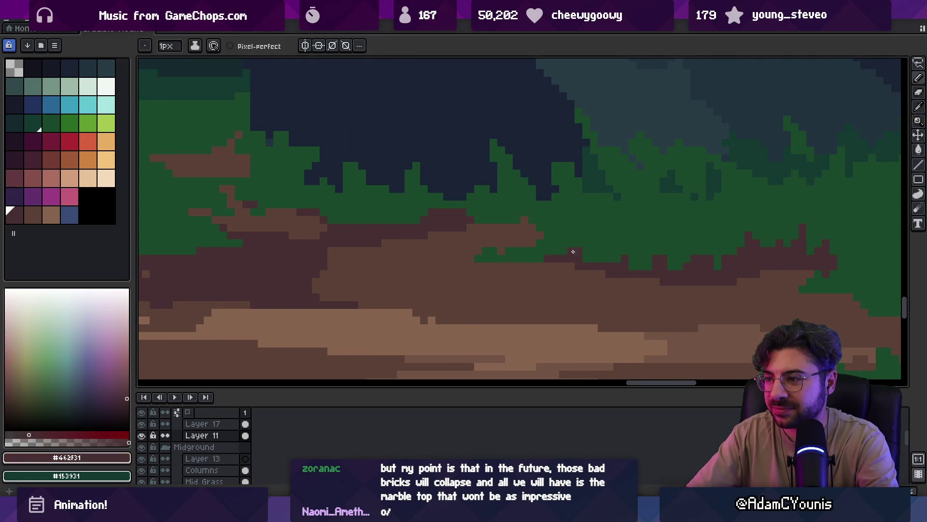
{"action": "left_click", "coordinate": [501, 247], "text": "alt"}
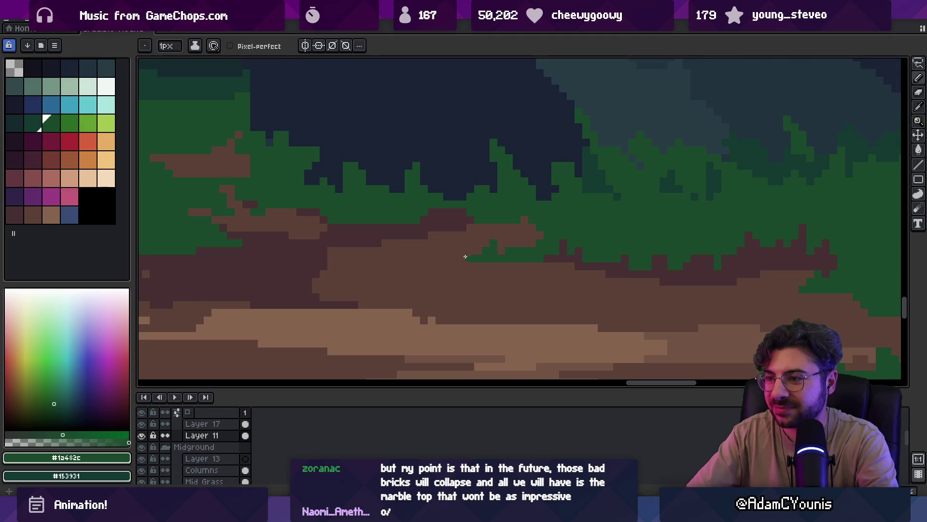
{"action": "scroll", "coordinate": [467, 256], "scroll_direction": "down", "scroll_amount": 3}
{"action": "scroll", "coordinate": [466, 230], "scroll_direction": "up", "scroll_amount": 3}
{"action": "left_click", "coordinate": [507, 279], "text": "alt"}
{"action": "left_click", "coordinate": [497, 265]}
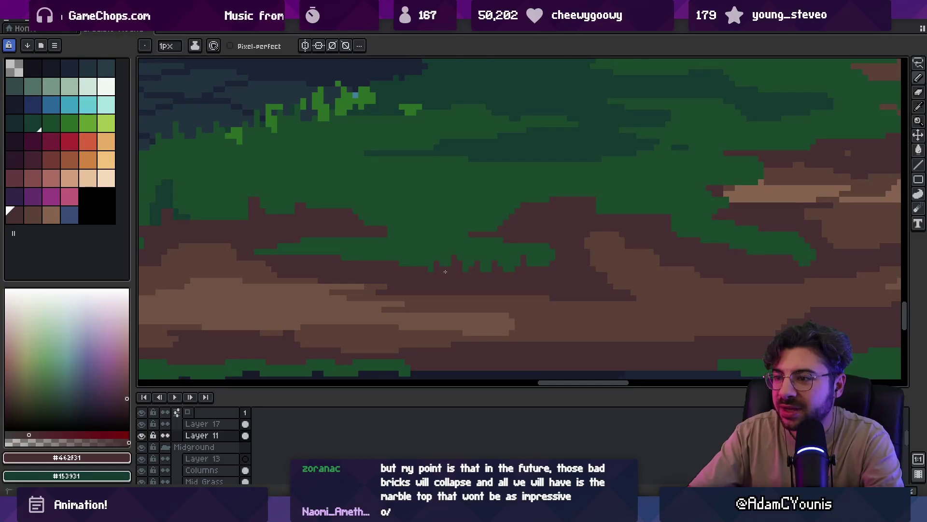
- Add another dark brown pixel to the edge and zoom in on the border
{"action": "scroll", "coordinate": [479, 280], "scroll_direction": "up", "scroll_amount": 1}
{"action": "scroll", "coordinate": [483, 290], "scroll_direction": "left", "scroll_amount": 3}
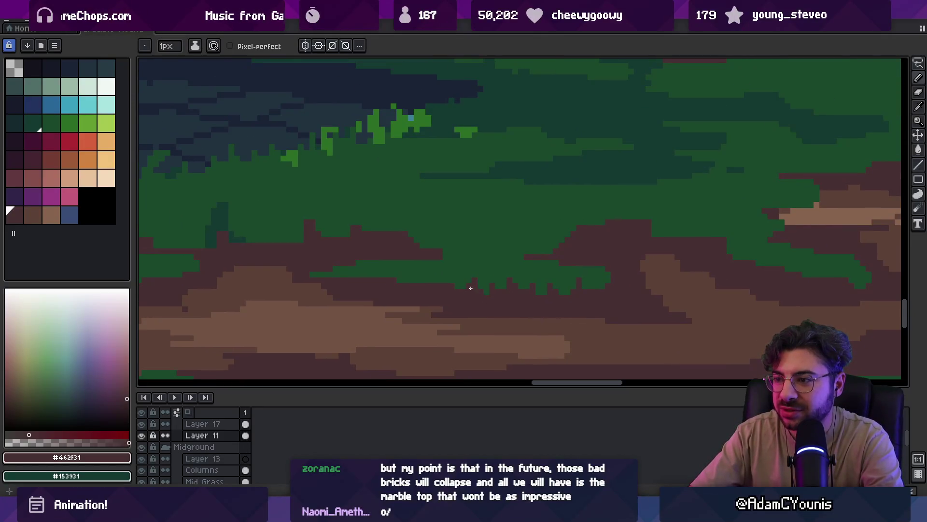
{"action": "scroll", "coordinate": [464, 294], "scroll_direction": "up", "scroll_amount": 1}
{"action": "scroll", "coordinate": [459, 299], "scroll_direction": "left", "scroll_amount": 1}
{"action": "left_click", "coordinate": [455, 301]}
{"action": "left_click", "coordinate": [415, 285], "text": "alt"}
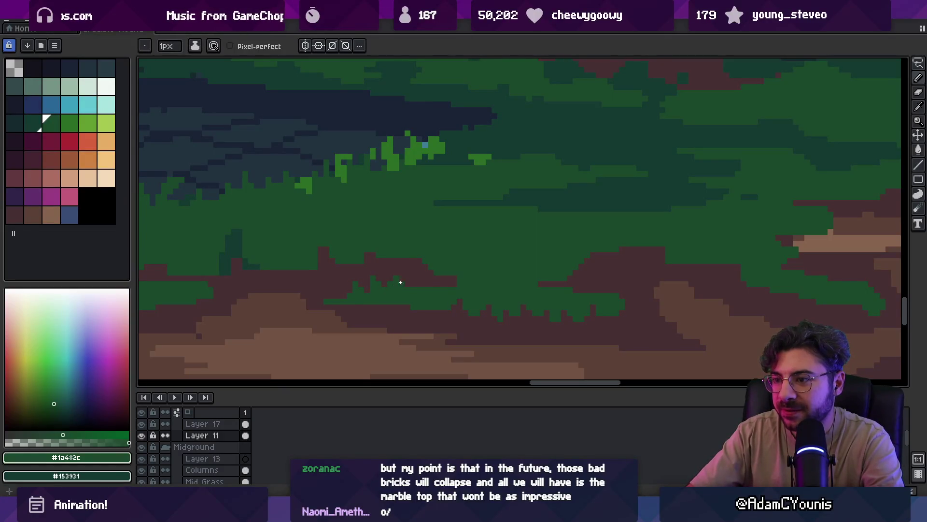
{"action": "key", "text": "z"}
{"action": "scroll", "coordinate": [450, 286], "scroll_direction": "down", "scroll_amount": 3}
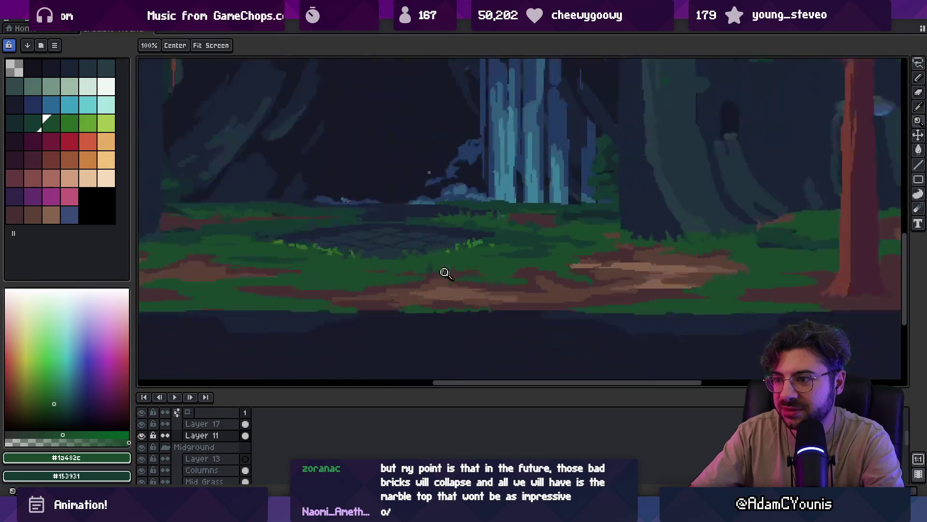
{"action": "scroll", "coordinate": [415, 289], "scroll_direction": "up", "scroll_amount": 3}
{"action": "key", "text": "b"}
{"action": "left_click", "coordinate": [437, 249], "text": "alt"}
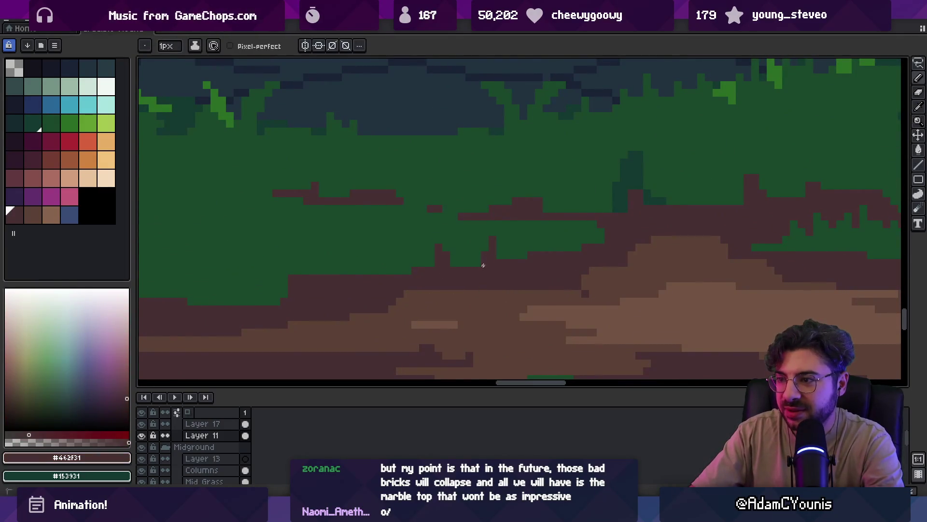
- Draw three brown spikes up into the grass along the dirt edge
{"action": "left_click", "coordinate": [517, 221], "text": "alt"}
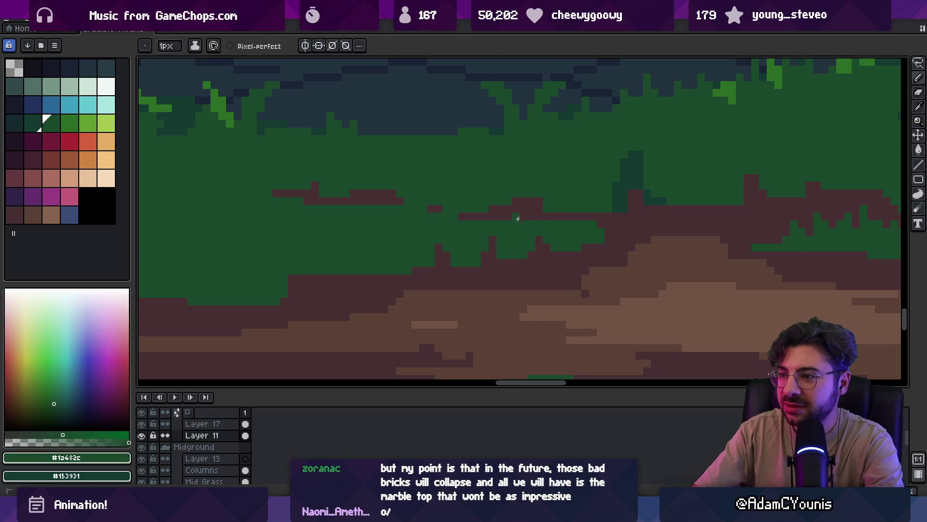
{"action": "left_click", "coordinate": [572, 212], "text": "alt"}
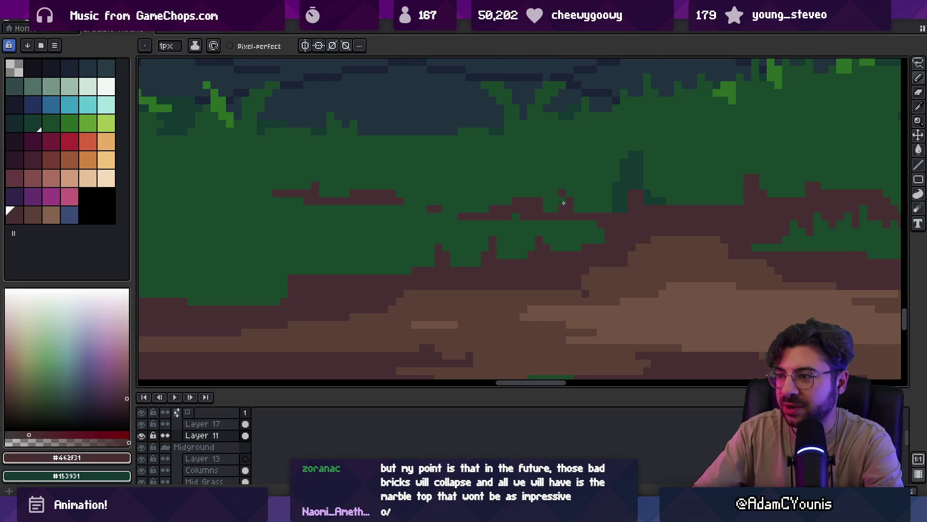
{"action": "left_click_drag", "start_coordinate": [531, 184], "coordinate": [533, 199]}
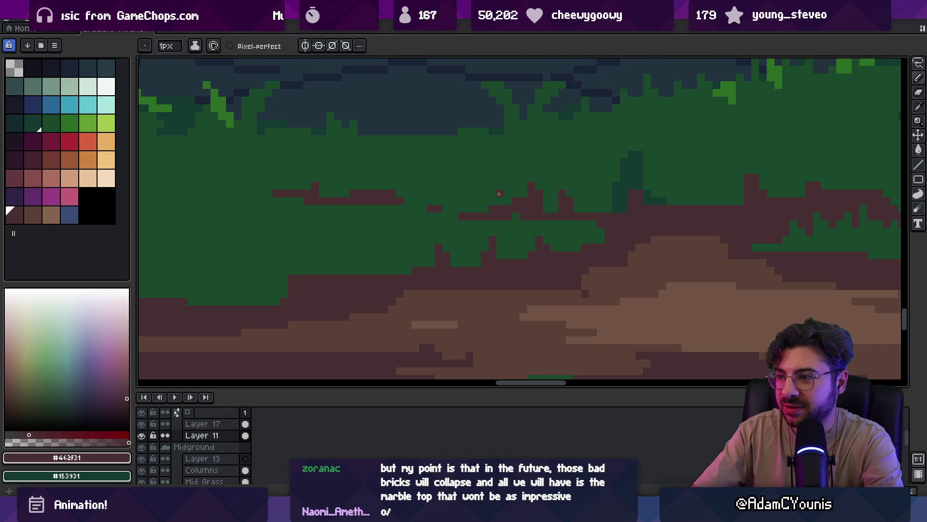
{"action": "left_click", "coordinate": [487, 211], "text": "alt"}
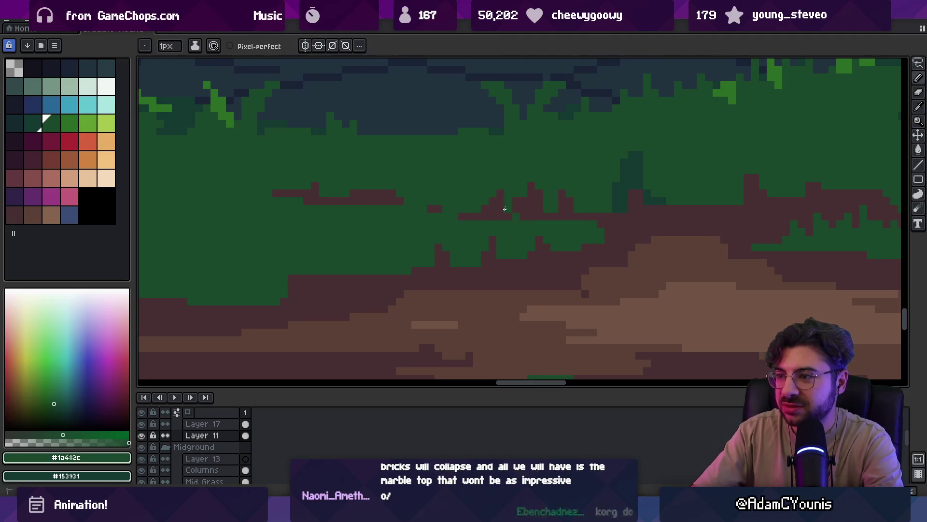
{"action": "scroll", "coordinate": [505, 203], "scroll_direction": "down", "scroll_amount": 3}
{"action": "left_click", "coordinate": [526, 206], "text": "alt"}
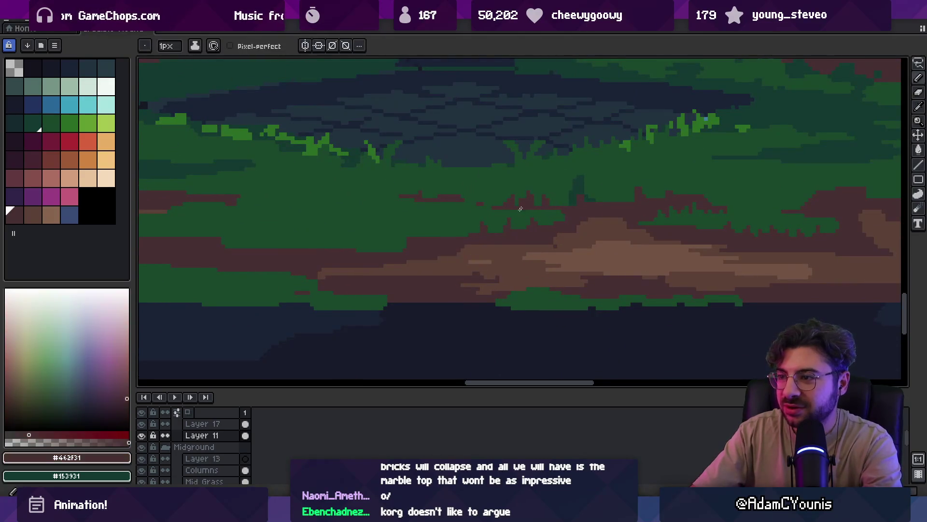
{"action": "scroll", "coordinate": [538, 201], "scroll_direction": "up", "scroll_amount": 3}
{"action": "left_click_drag", "start_coordinate": [484, 208], "coordinate": [496, 272]}
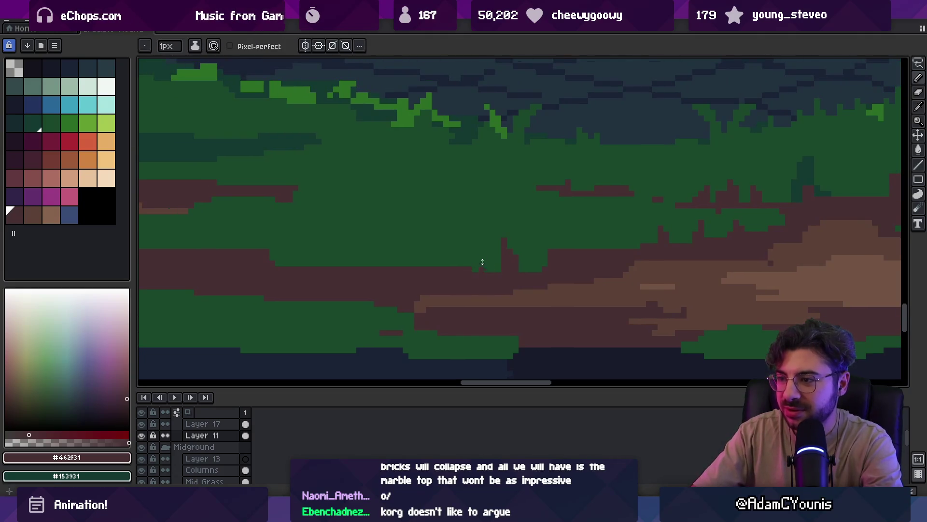
{"action": "left_click_drag", "start_coordinate": [446, 257], "coordinate": [447, 268]}
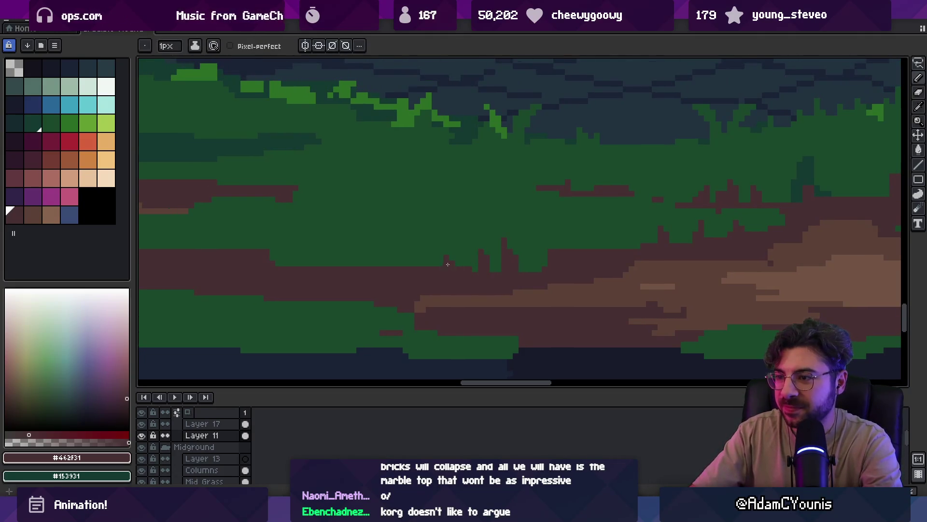
{"action": "key", "text": "z"}
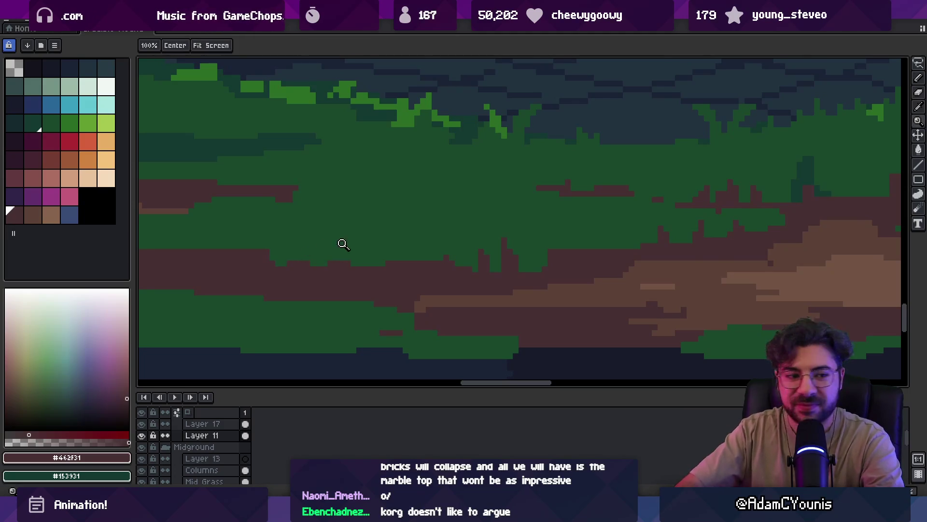
{"action": "scroll", "coordinate": [337, 244], "scroll_direction": "down", "scroll_amount": 2}
{"action": "scroll", "coordinate": [415, 261], "scroll_direction": "up", "scroll_amount": 2}
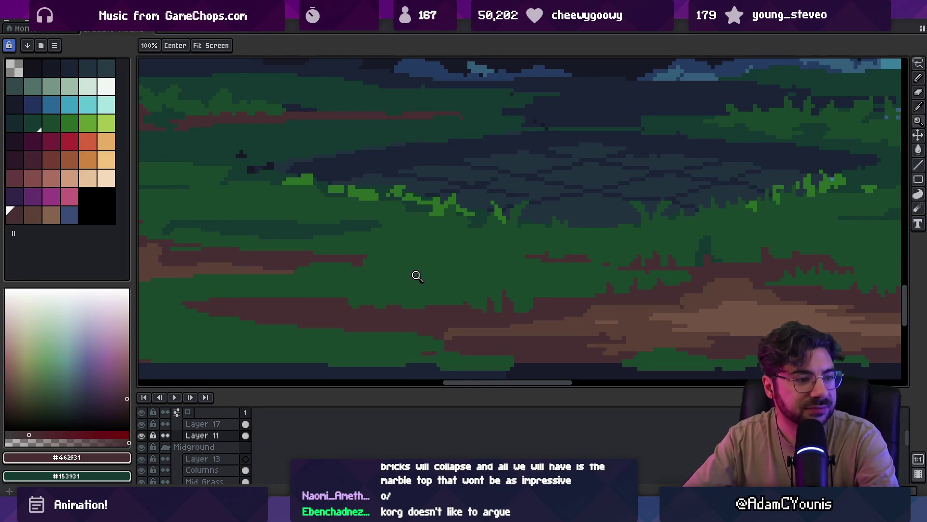
{"action": "left_click", "coordinate": [425, 294]}
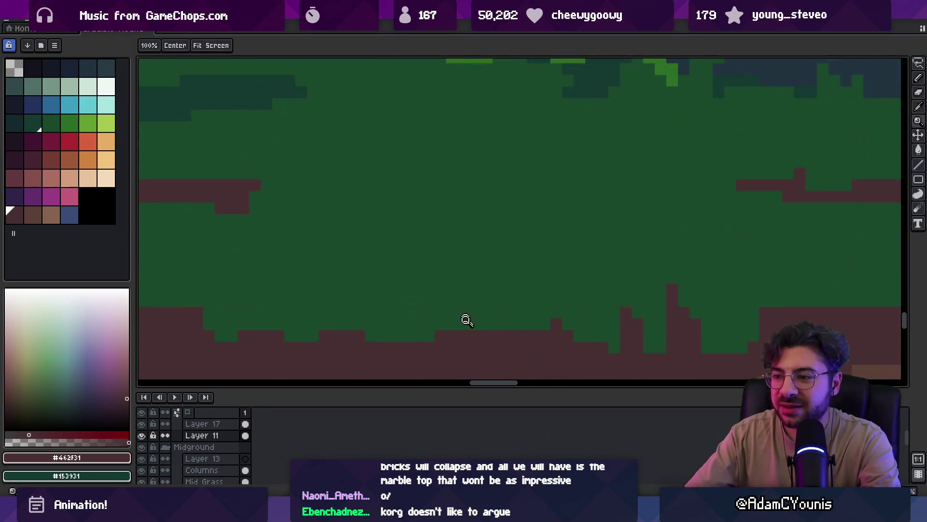
- Zoom in twice on the clearing's grass-to-dirt edge with the 1px pencil ready
{"action": "key", "text": "b"}
{"action": "scroll", "coordinate": [471, 342], "scroll_direction": "down", "scroll_amount": 3}
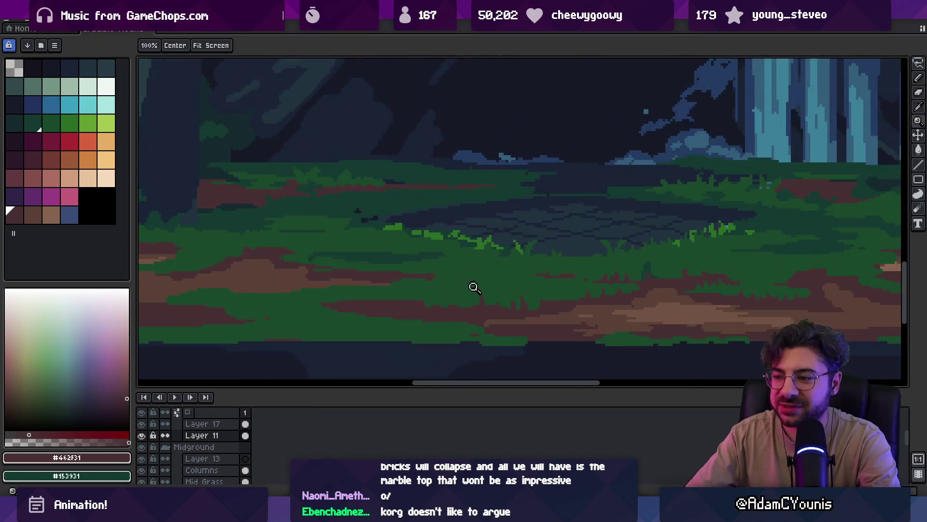
{"action": "scroll", "coordinate": [471, 290], "scroll_direction": "up", "scroll_amount": 2}
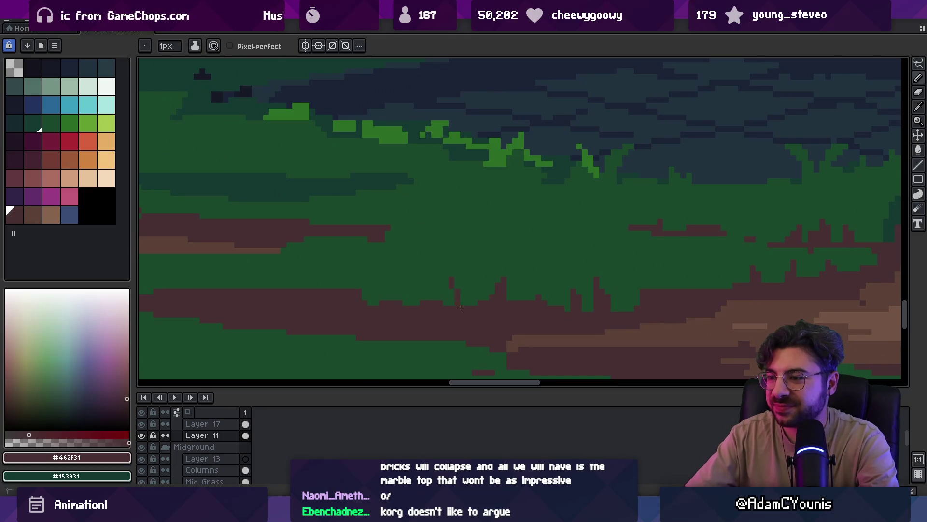
{"action": "left_click", "coordinate": [468, 296], "text": "alt"}
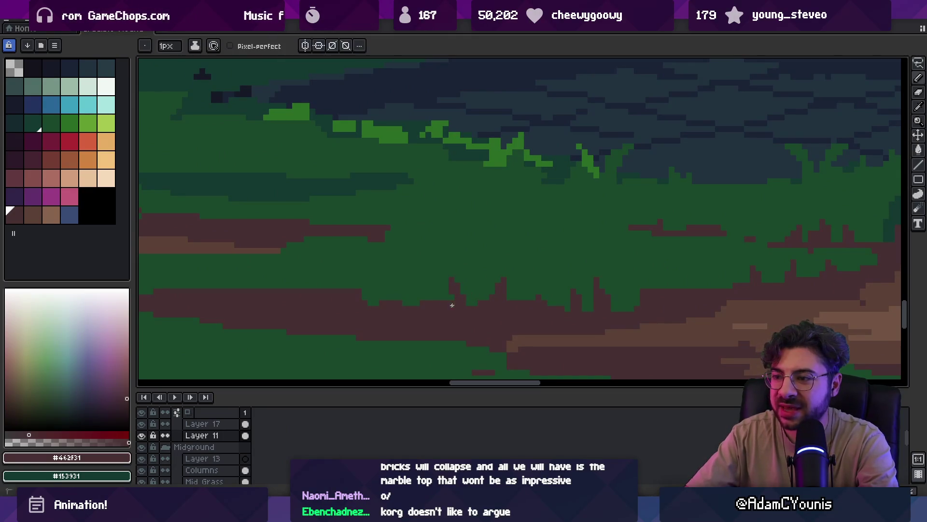
{"action": "key", "text": "z"}
{"action": "scroll", "coordinate": [433, 298], "scroll_direction": "down", "scroll_amount": 3}
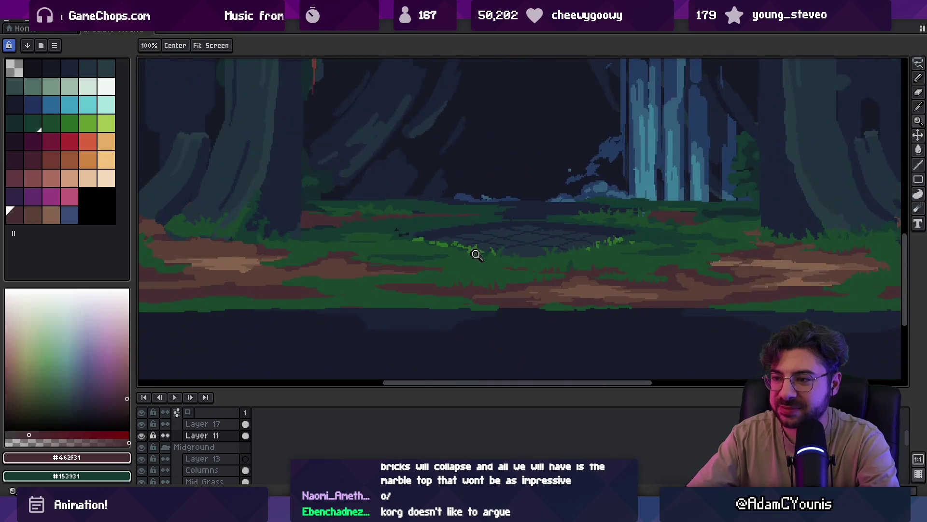
{"action": "left_click", "coordinate": [496, 276]}
{"action": "left_click", "coordinate": [496, 276]}
{"action": "key", "text": "b"}
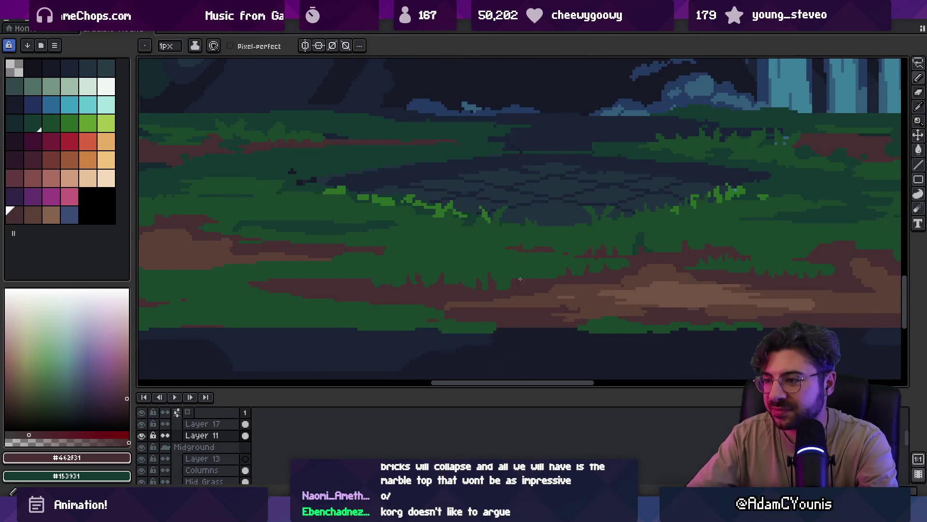
{"action": "scroll", "coordinate": [520, 276], "scroll_direction": "up", "scroll_amount": 1}
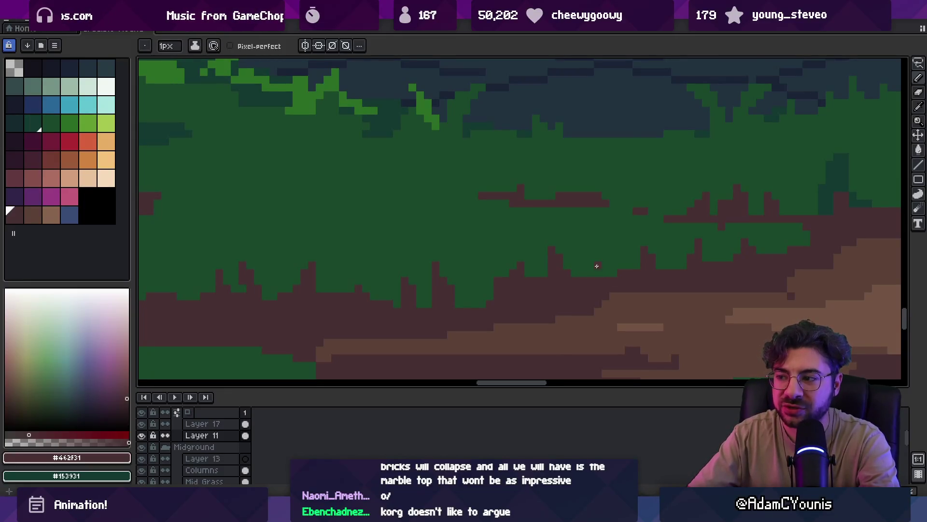
- Sample the dark grass green, then zoom in closely on the jagged grass-dirt border
{"action": "key", "text": "z"}
{"action": "scroll", "coordinate": [575, 254], "scroll_direction": "down", "scroll_amount": 3}
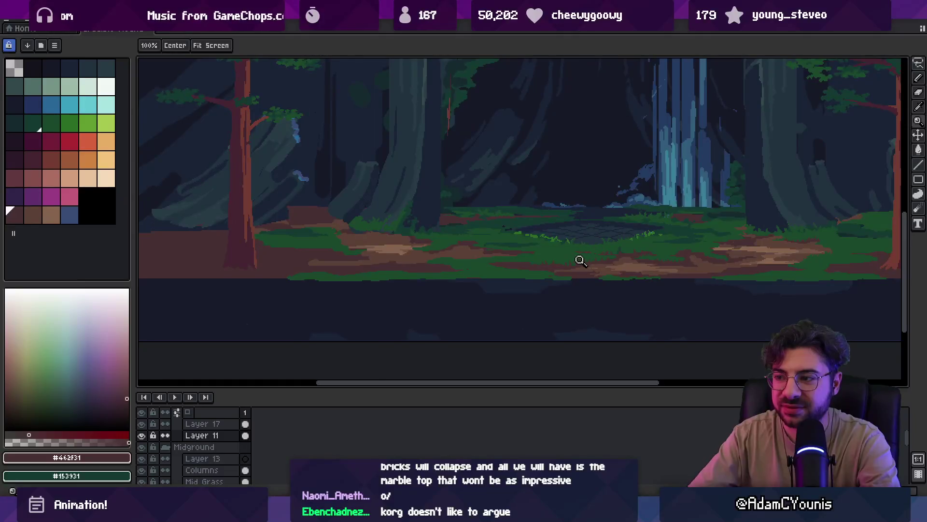
{"action": "scroll", "coordinate": [623, 251], "scroll_direction": "up", "scroll_amount": 3}
{"action": "scroll", "coordinate": [625, 251], "scroll_direction": "down", "scroll_amount": 2}
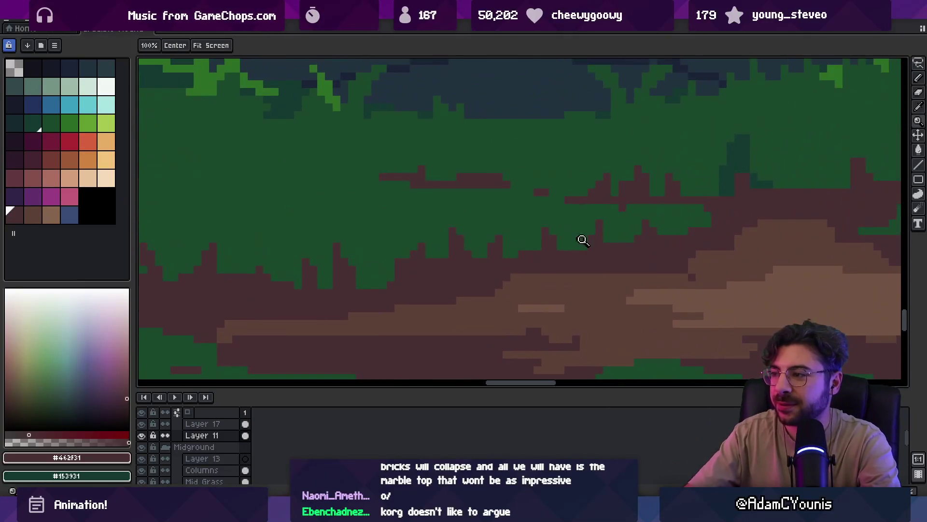
{"action": "scroll", "coordinate": [604, 218], "scroll_direction": "down", "scroll_amount": 3}
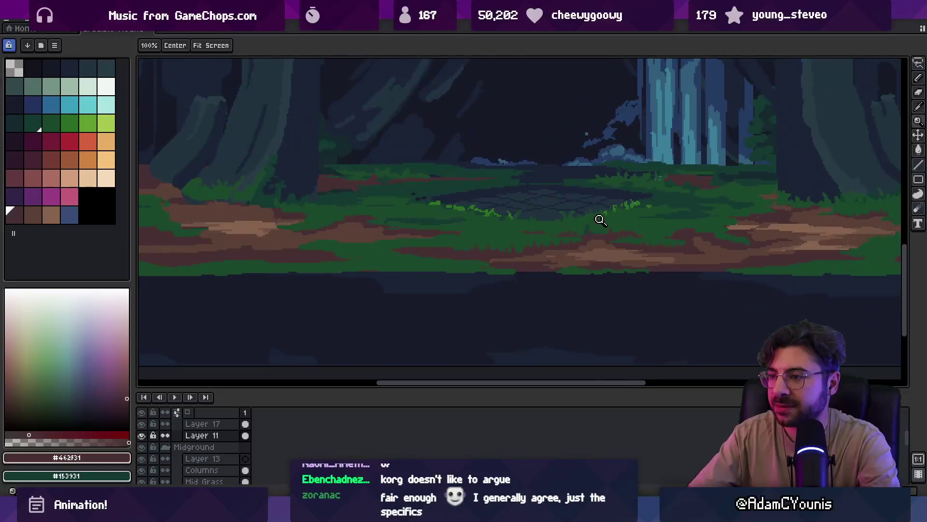
{"action": "scroll", "coordinate": [580, 227], "scroll_direction": "up", "scroll_amount": 2}
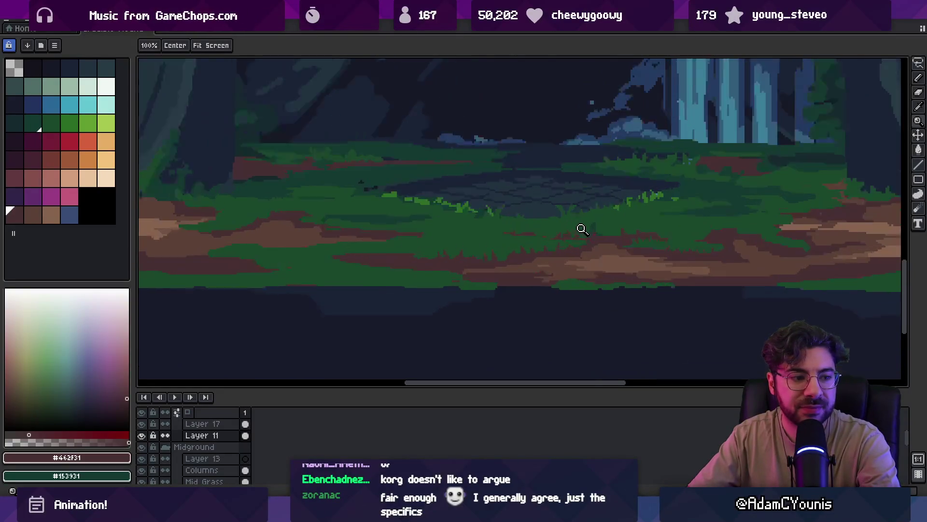
{"action": "scroll", "coordinate": [594, 229], "scroll_direction": "up", "scroll_amount": 1}
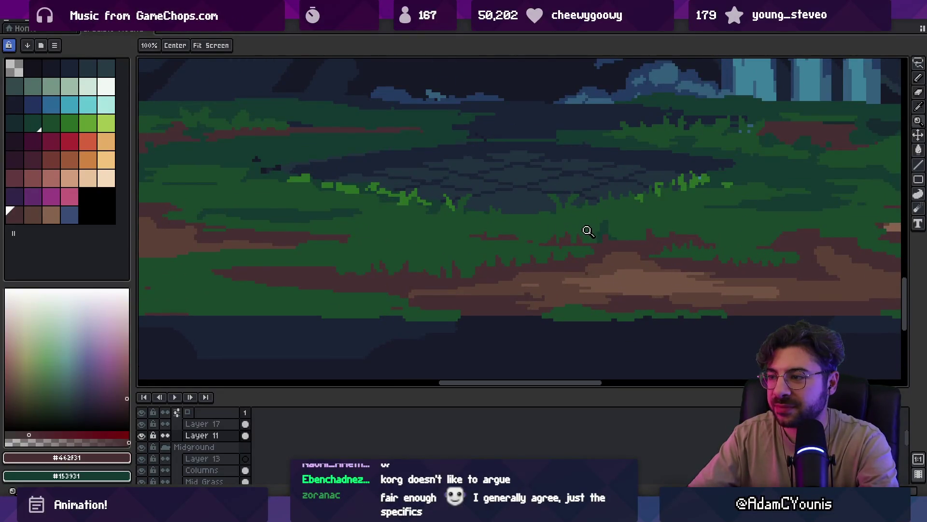
{"action": "key", "text": "b"}
{"action": "left_click", "coordinate": [440, 249], "text": "alt"}
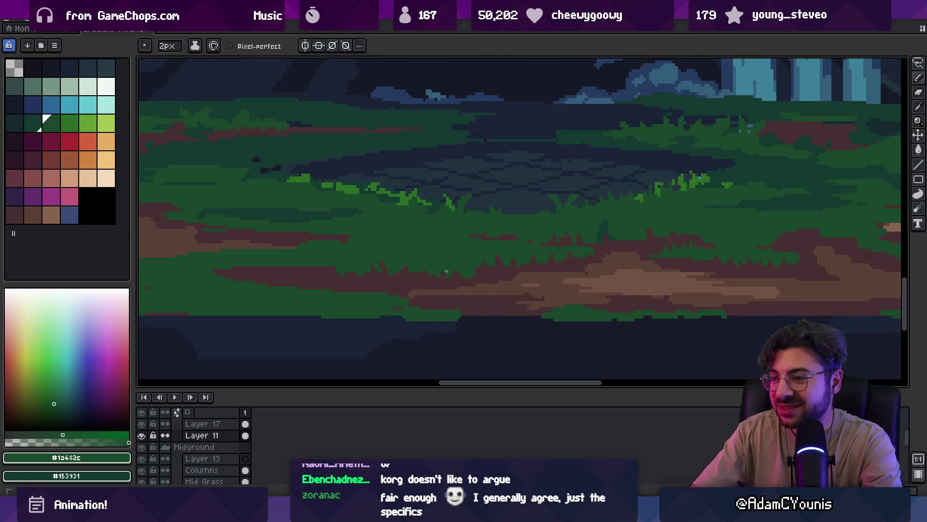
{"action": "key", "text": "z"}
{"action": "scroll", "coordinate": [501, 231], "scroll_direction": "down", "scroll_amount": 1}
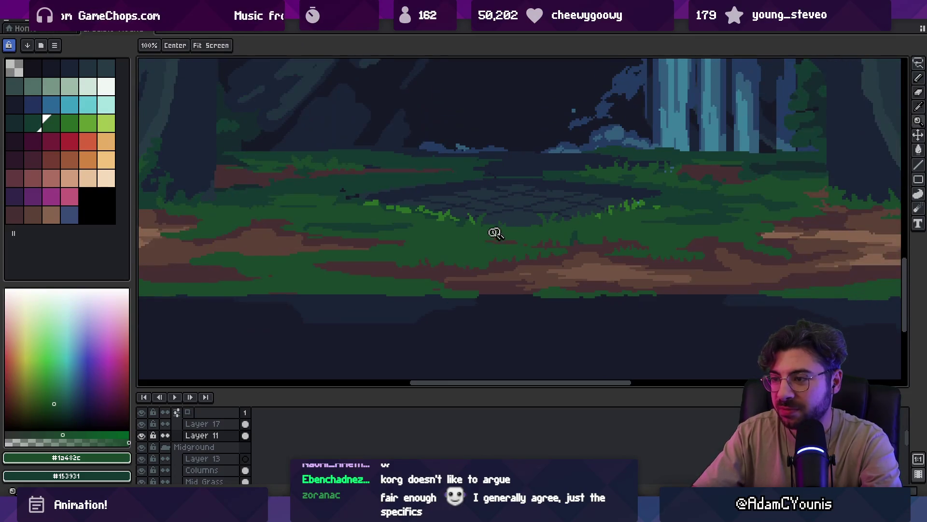
{"action": "scroll", "coordinate": [441, 280], "scroll_direction": "up", "scroll_amount": 3}
{"action": "left_click", "coordinate": [447, 253], "text": "alt"}
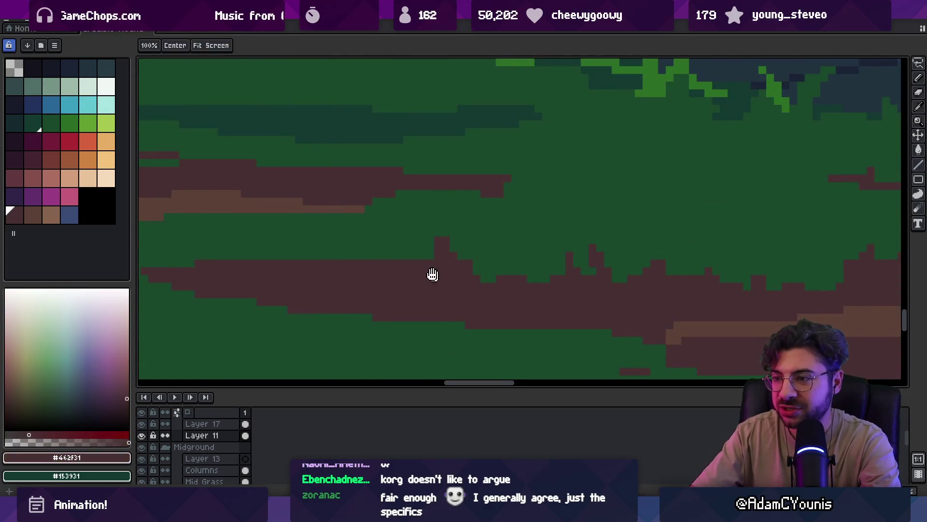
- With the 1px pencil, pick the grass green and draw jagged spikes into the dirt band's upper edge
{"action": "scroll", "coordinate": [440, 274], "scroll_direction": "down", "scroll_amount": 1}
{"action": "key", "text": "b"}
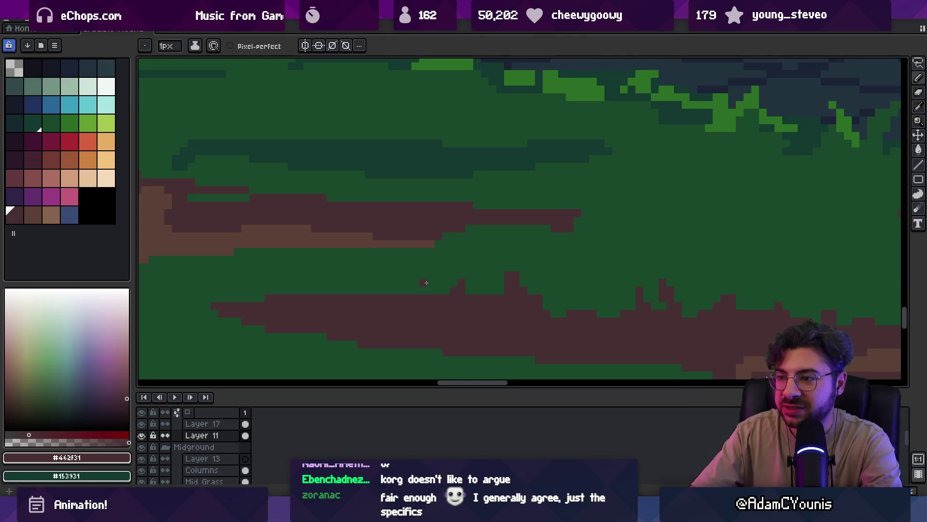
{"action": "left_click_drag", "start_coordinate": [421, 291], "coordinate": [436, 305]}
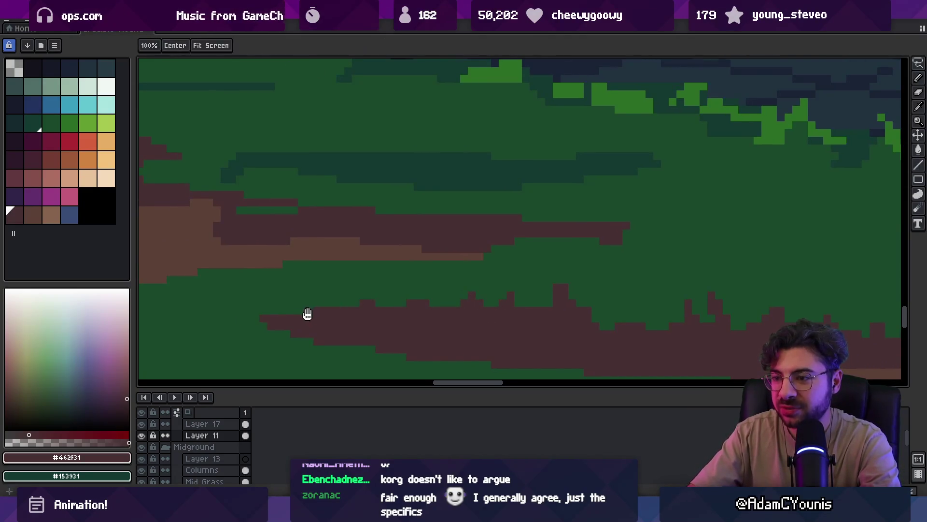
{"action": "left_click_drag", "start_coordinate": [306, 311], "coordinate": [362, 307]}
{"action": "scroll", "coordinate": [395, 309], "scroll_direction": "down", "scroll_amount": 2}
{"action": "scroll", "coordinate": [439, 300], "scroll_direction": "up", "scroll_amount": 2}
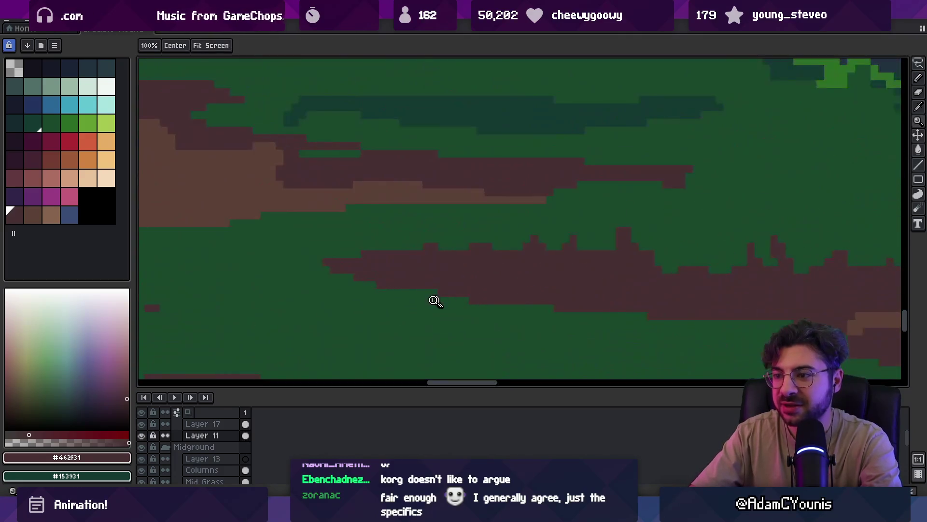
{"action": "left_click", "coordinate": [425, 242], "text": "alt"}
{"action": "left_click_drag", "start_coordinate": [403, 278], "coordinate": [414, 263]}
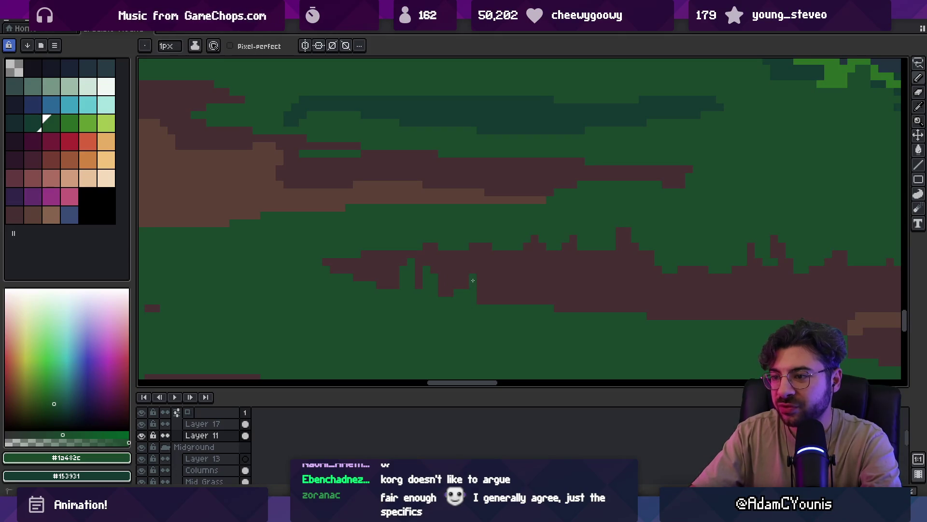
{"action": "left_click_drag", "start_coordinate": [493, 272], "coordinate": [467, 253]}
{"action": "left_click_drag", "start_coordinate": [500, 282], "coordinate": [481, 274]}
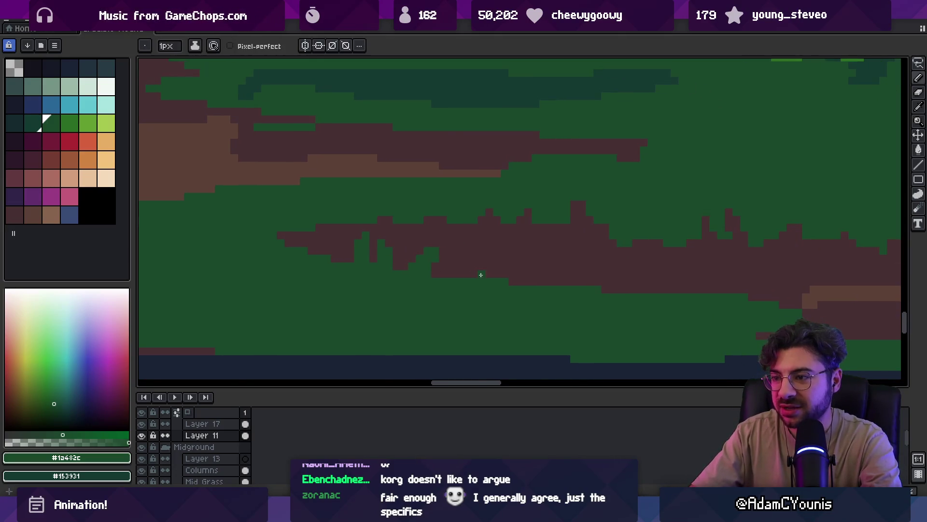
- Pan along the dirt band, then zoom out to view the whole forest scene
{"action": "scroll", "coordinate": [459, 256], "scroll_direction": "right", "scroll_amount": 2}
{"action": "scroll", "coordinate": [459, 256], "scroll_direction": "down", "scroll_amount": 1}
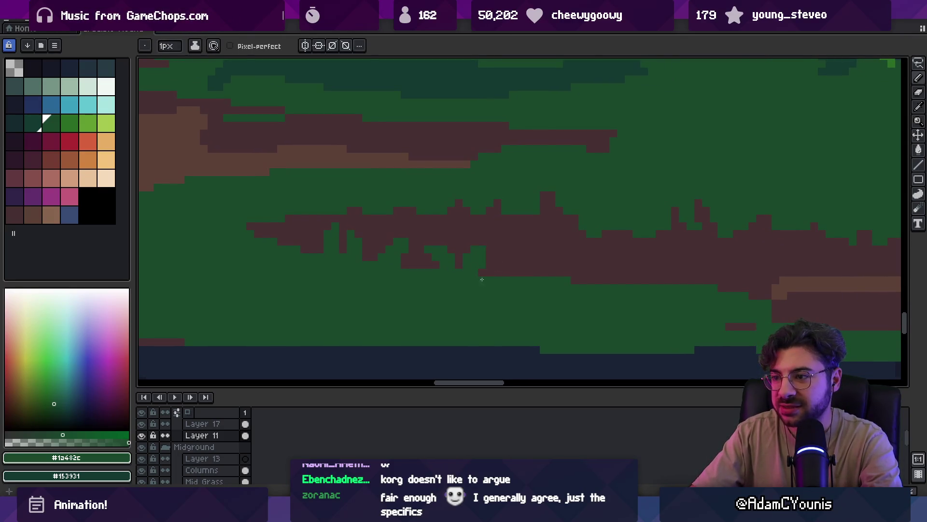
{"action": "scroll", "coordinate": [515, 281], "scroll_direction": "right", "scroll_amount": 2}
{"action": "scroll", "coordinate": [515, 281], "scroll_direction": "down", "scroll_amount": 1}
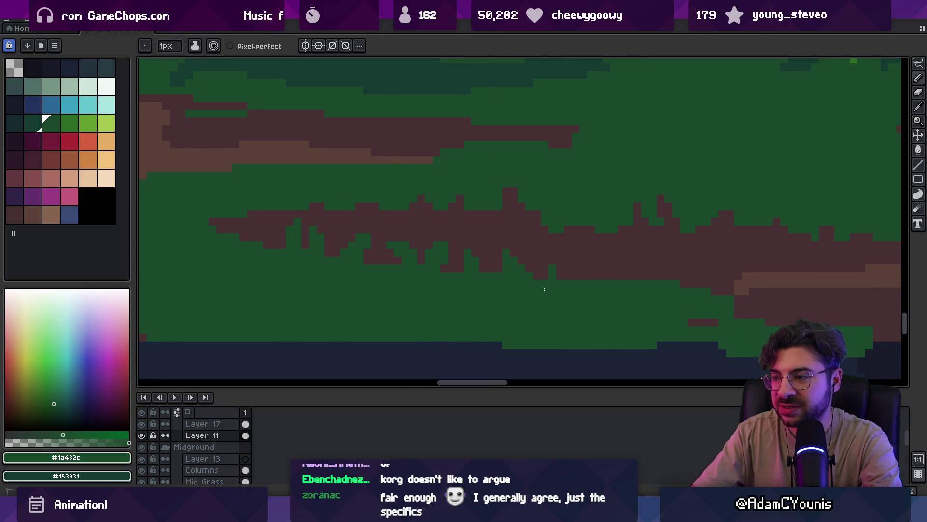
{"action": "scroll", "coordinate": [518, 271], "scroll_direction": "right", "scroll_amount": 4}
{"action": "scroll", "coordinate": [518, 271], "scroll_direction": "down", "scroll_amount": 1}
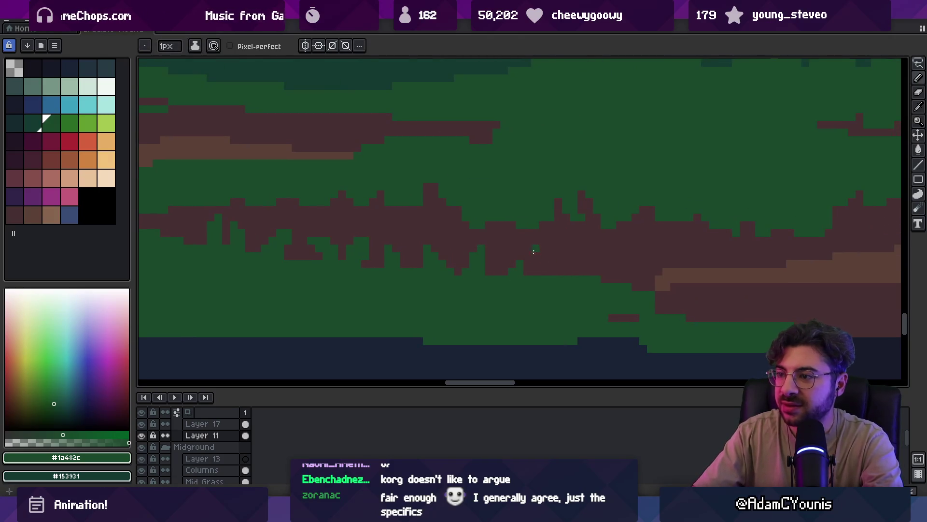
{"action": "key", "text": "z"}
{"action": "scroll", "coordinate": [571, 273], "scroll_direction": "down", "scroll_amount": 3}
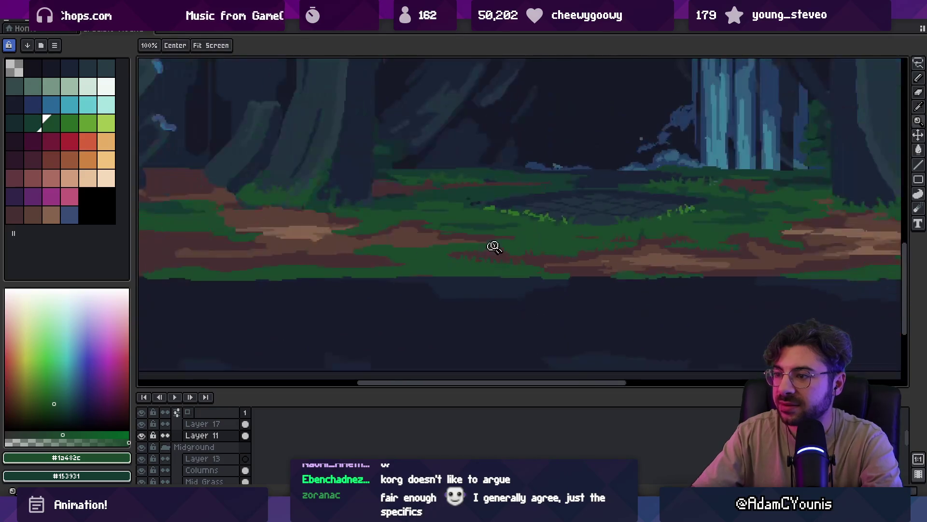
- Check the full scene, sample the dark maroon dirt colour, and zoom into another stretch of ground
{"action": "scroll", "coordinate": [532, 242], "scroll_direction": "up", "scroll_amount": 5}
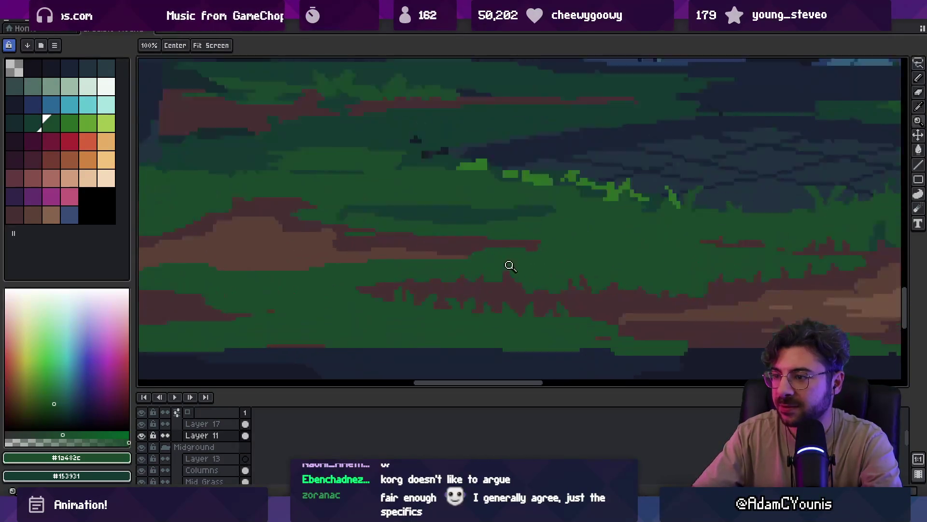
{"action": "mouse_move", "coordinate": [553, 283]}
{"action": "left_mouse_down"}
{"action": "mouse_move", "coordinate": [556, 250]}
{"action": "mouse_move", "coordinate": [506, 245]}
{"action": "mouse_move", "coordinate": [549, 225]}
{"action": "left_mouse_up"}
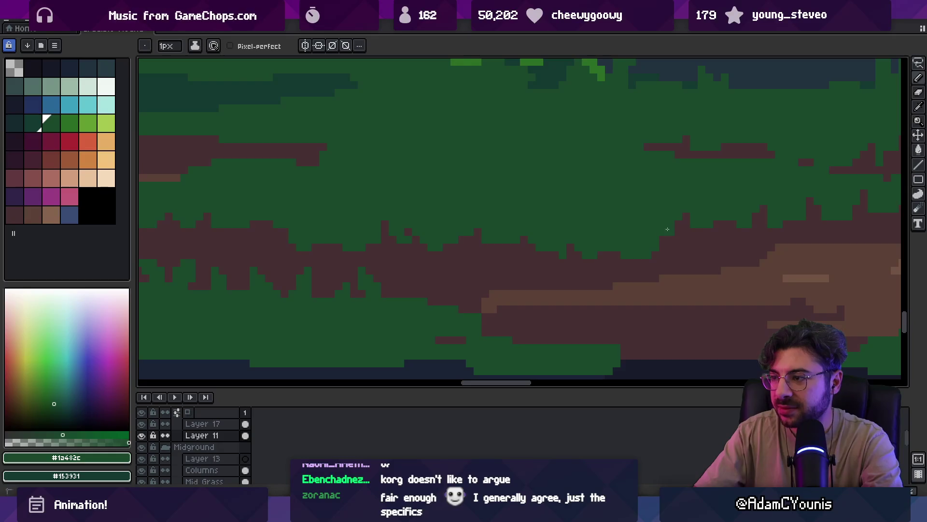
{"action": "left_click", "coordinate": [639, 259], "text": "alt"}
{"action": "scroll", "coordinate": [598, 227], "scroll_direction": "down", "scroll_amount": 3}
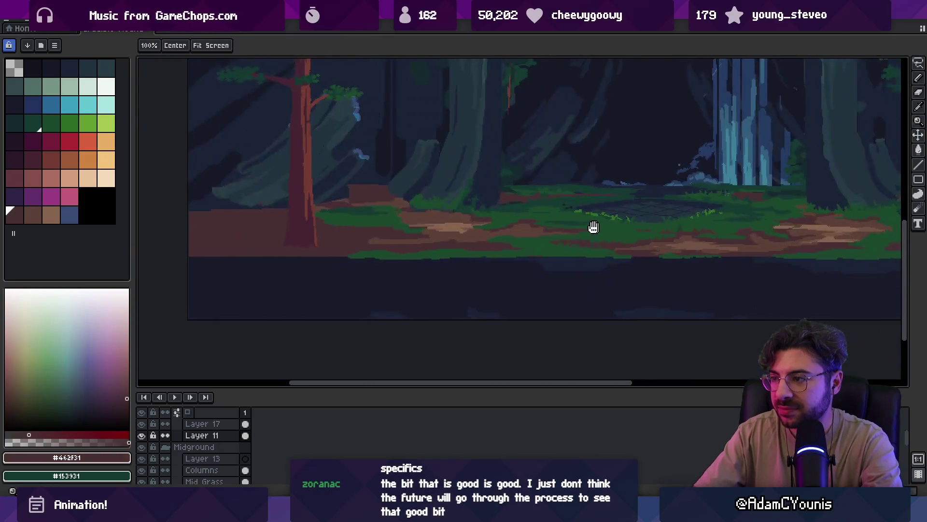
{"action": "scroll", "coordinate": [598, 227], "scroll_direction": "right", "scroll_amount": 3}
{"action": "scroll", "coordinate": [554, 217], "scroll_direction": "right", "scroll_amount": 1}
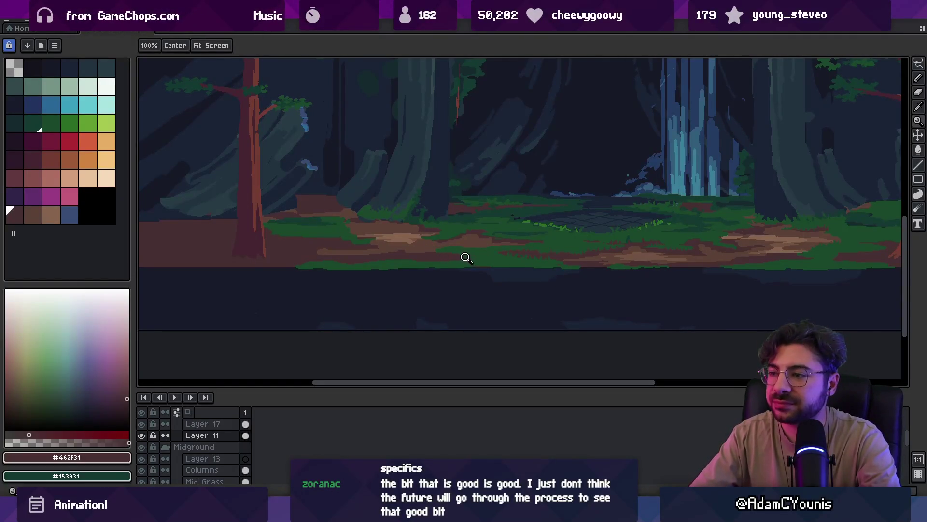
{"action": "scroll", "coordinate": [466, 257], "scroll_direction": "up", "scroll_amount": 4}
- With the pencil and the sampled dark grass green, draw small spikes up into the dirt band's lower edge
{"action": "key", "text": "b"}
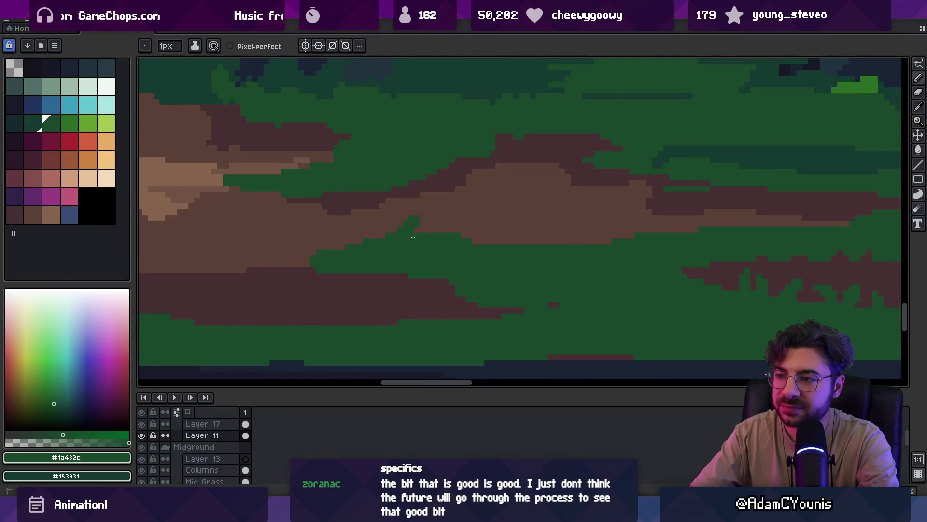
{"action": "left_click", "coordinate": [417, 225], "text": "alt"}
{"action": "left_click", "coordinate": [415, 216], "text": "alt"}
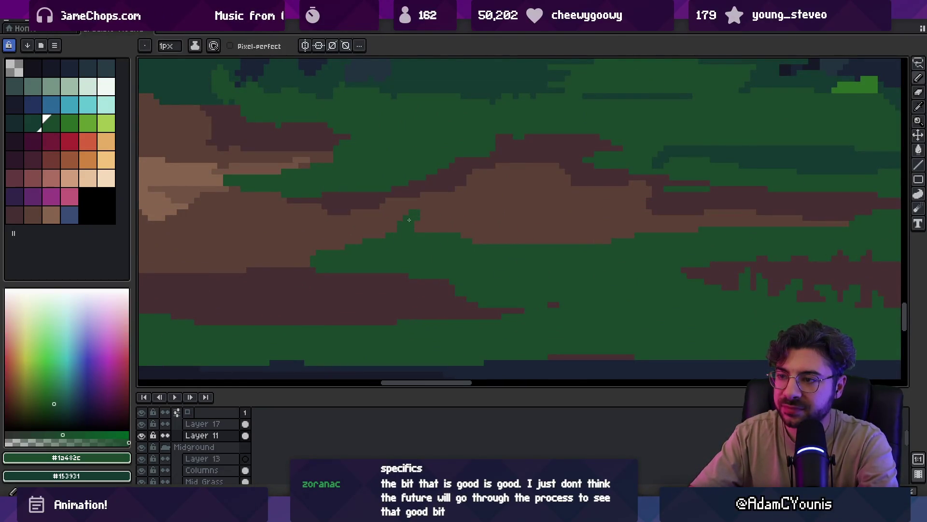
{"action": "left_click", "coordinate": [420, 218], "text": "alt"}
{"action": "left_click", "coordinate": [414, 228], "text": "alt"}
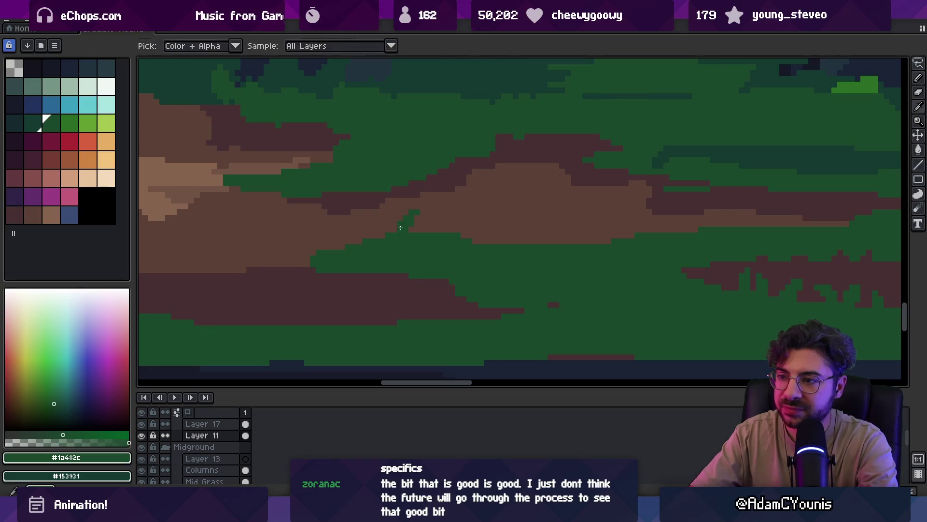
{"action": "left_click_drag", "start_coordinate": [406, 221], "coordinate": [395, 232]}
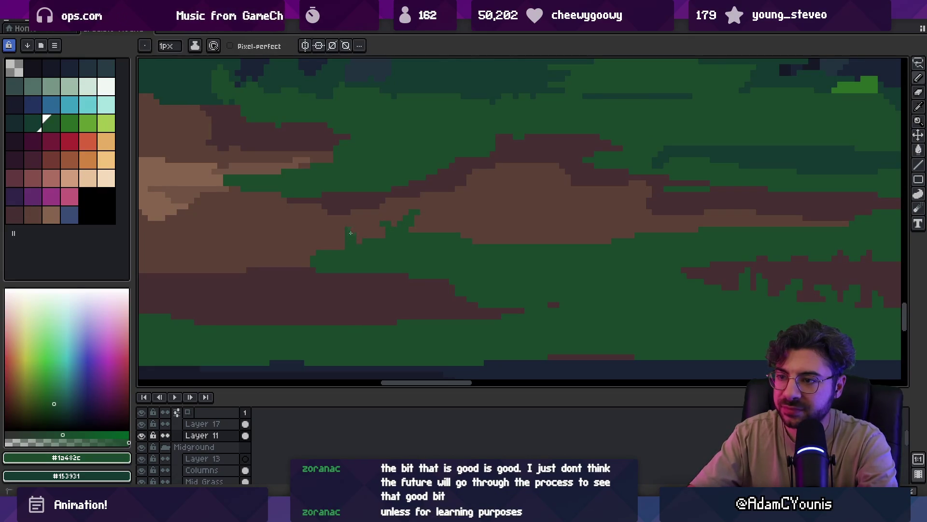
{"action": "left_click_drag", "start_coordinate": [339, 241], "coordinate": [336, 249]}
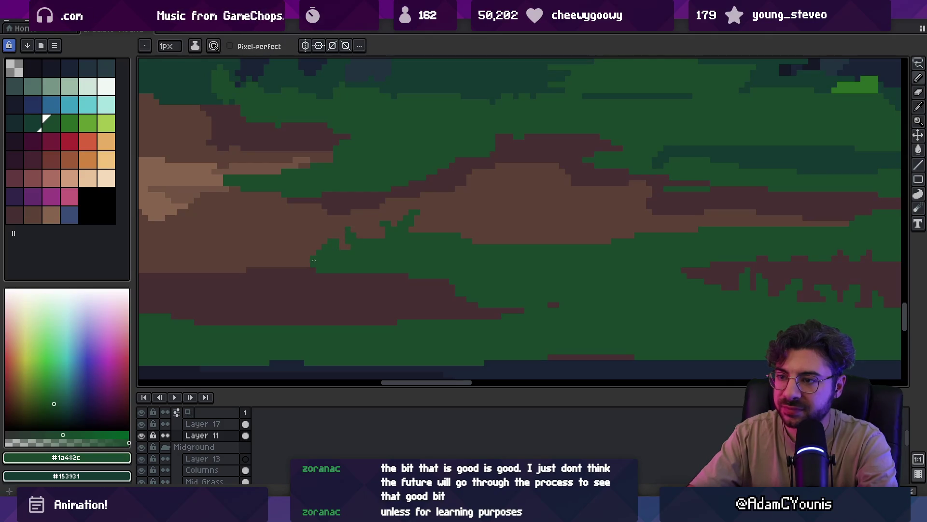
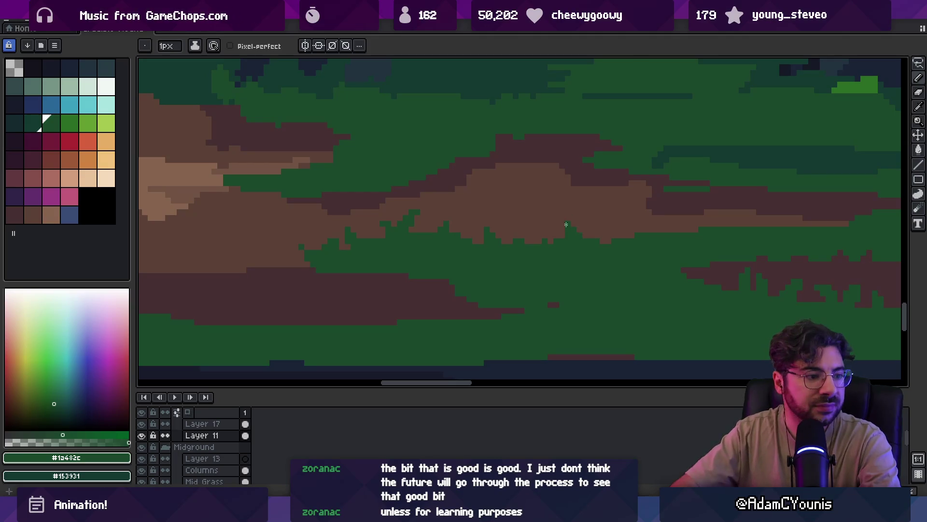
- Sample the brown dirt and dark grass greens, then paint a green grass blade into the dirt
{"action": "left_click_drag", "start_coordinate": [563, 222], "coordinate": [493, 256]}
{"action": "left_click", "coordinate": [498, 264], "text": "alt"}
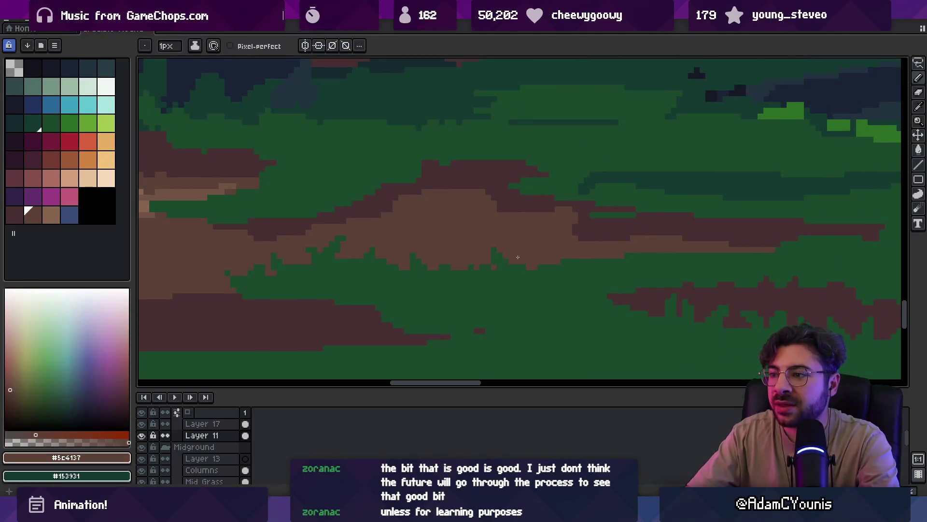
{"action": "left_click", "coordinate": [564, 259], "text": "alt"}
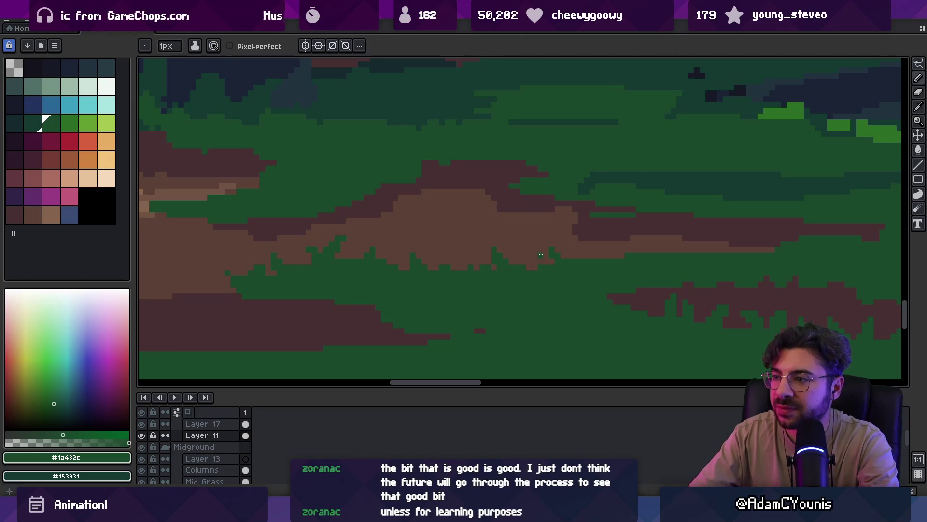
{"action": "key", "text": "z"}
{"action": "scroll", "coordinate": [549, 255], "scroll_direction": "down", "scroll_amount": 3}
{"action": "scroll", "coordinate": [570, 234], "scroll_direction": "up", "scroll_amount": 3}
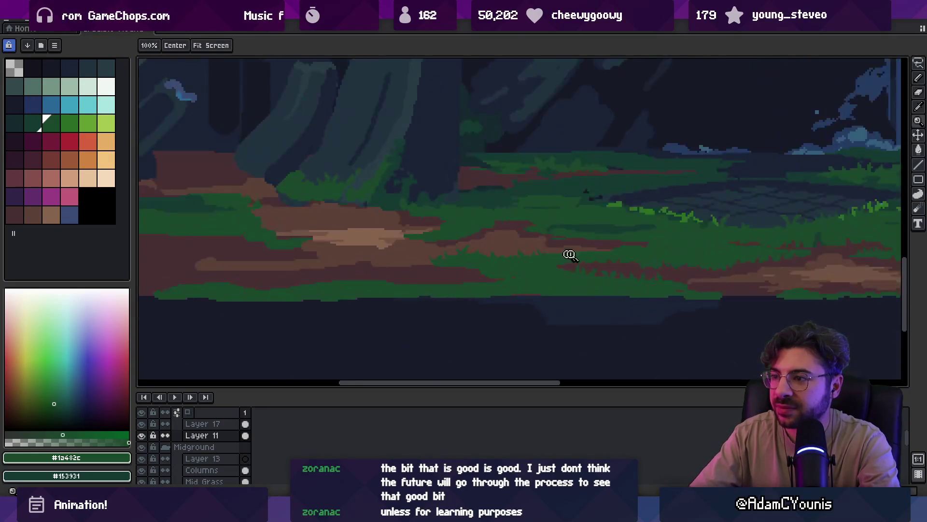
{"action": "key", "text": "b"}
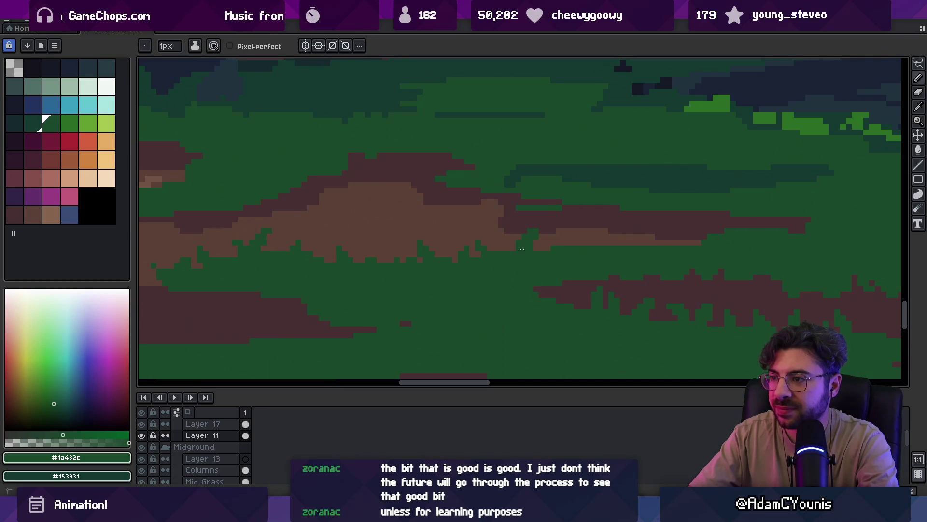
{"action": "left_click", "coordinate": [544, 239], "text": "alt"}
{"action": "left_click", "coordinate": [528, 234], "text": "alt"}
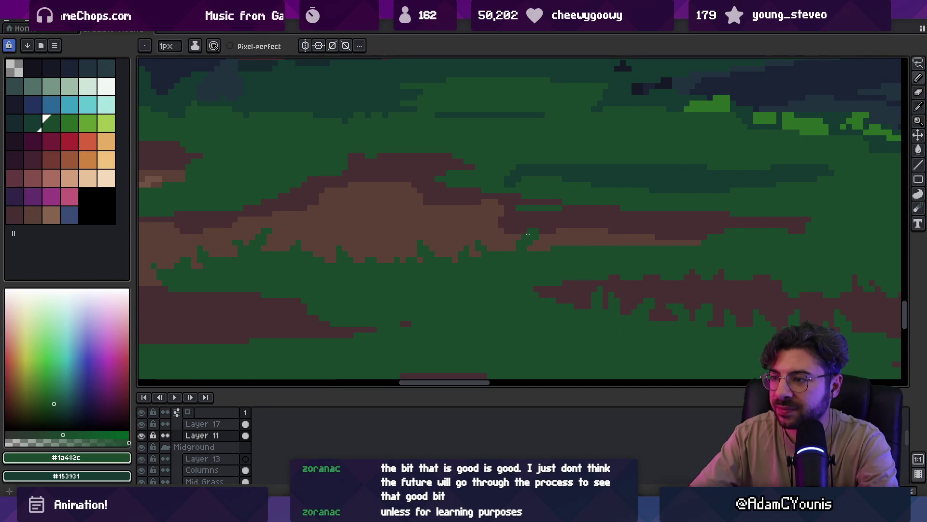
{"action": "left_click_drag", "start_coordinate": [536, 223], "coordinate": [528, 238]}
{"action": "left_click", "coordinate": [515, 230], "text": "alt"}
{"action": "left_click", "coordinate": [508, 239], "text": "alt"}
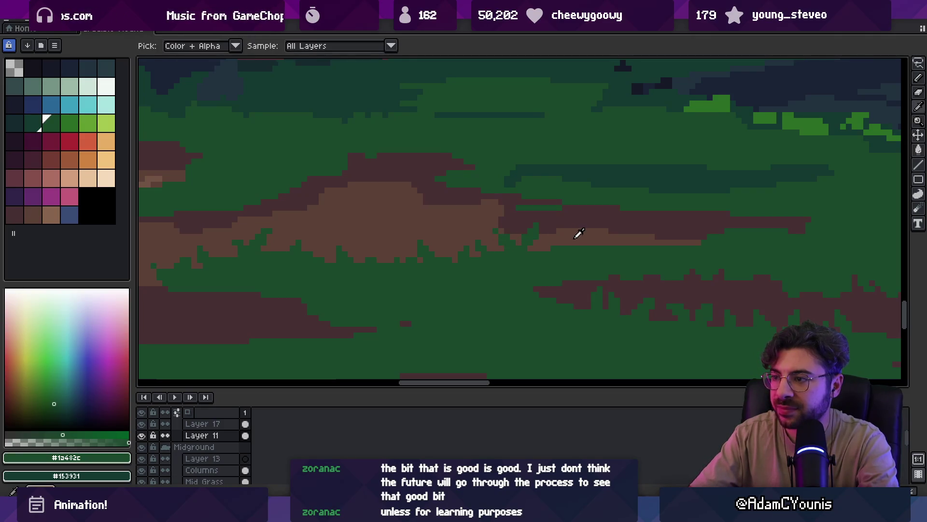
- Zoom out over the whole scene, pick the brighter grass green and enlarge the brush to 3 pixels
{"action": "key", "text": "z"}
{"action": "scroll", "coordinate": [586, 248], "scroll_direction": "down", "scroll_amount": 5}
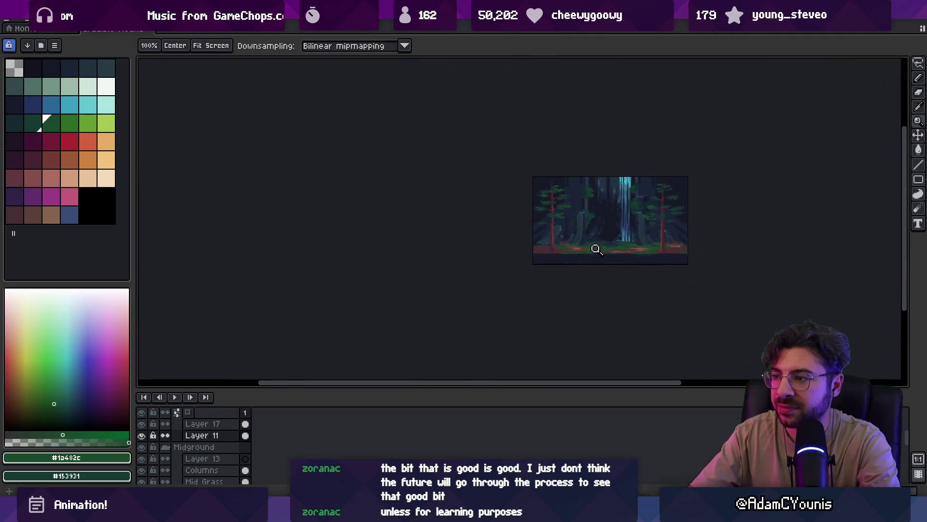
{"action": "scroll", "coordinate": [671, 246], "scroll_direction": "up", "scroll_amount": 2}
{"action": "scroll", "coordinate": [636, 231], "scroll_direction": "up", "scroll_amount": 3}
{"action": "scroll", "coordinate": [453, 203], "scroll_direction": "up", "scroll_amount": 2}
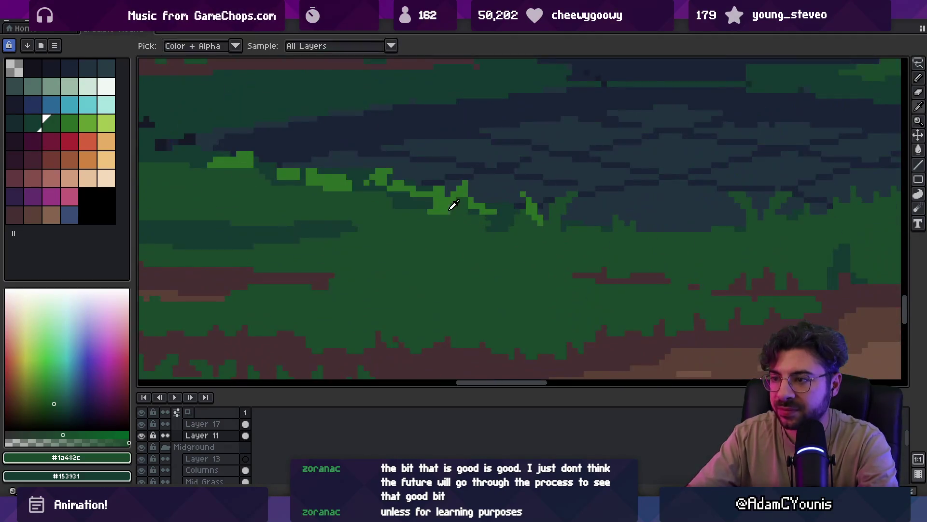
{"action": "left_click", "coordinate": [454, 202], "text": "alt"}
{"action": "scroll", "coordinate": [398, 274], "scroll_direction": "down", "scroll_amount": 4}
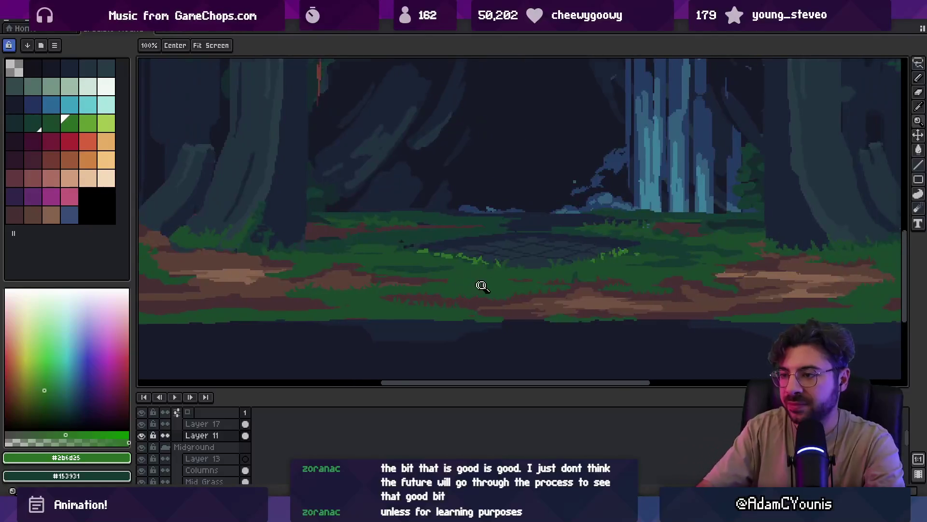
{"action": "scroll", "coordinate": [476, 286], "scroll_direction": "up", "scroll_amount": 1}
{"action": "key", "text": "p"}
{"action": "key", "text": "plus"}
{"action": "key", "text": "plus"}
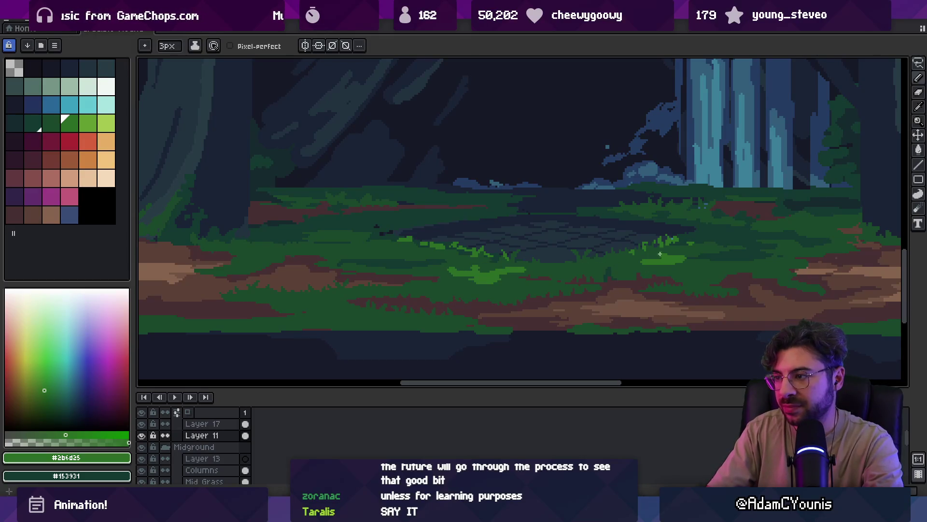
- Paint a short bright green stroke across the grass and zoom in close on it
{"action": "scroll", "coordinate": [605, 242], "scroll_direction": "left", "scroll_amount": 2}
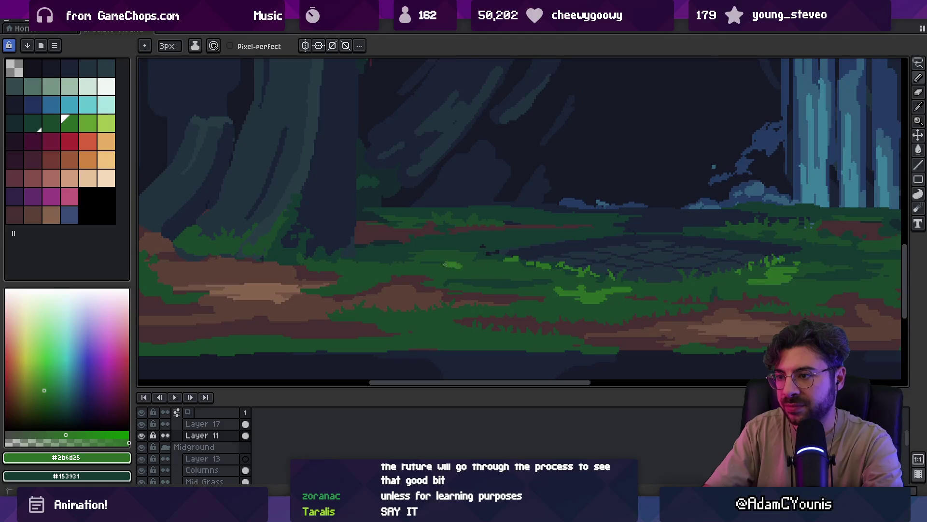
{"action": "key", "text": "z"}
{"action": "scroll", "coordinate": [497, 259], "scroll_direction": "down", "scroll_amount": 3}
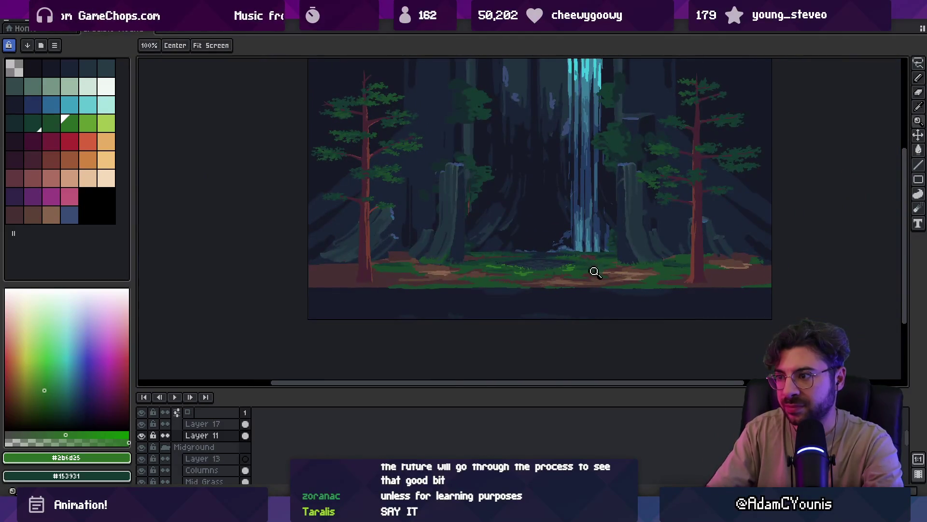
{"action": "scroll", "coordinate": [589, 269], "scroll_direction": "up", "scroll_amount": 3}
{"action": "key", "text": "b"}
{"action": "left_click_drag", "start_coordinate": [558, 271], "coordinate": [591, 271]}
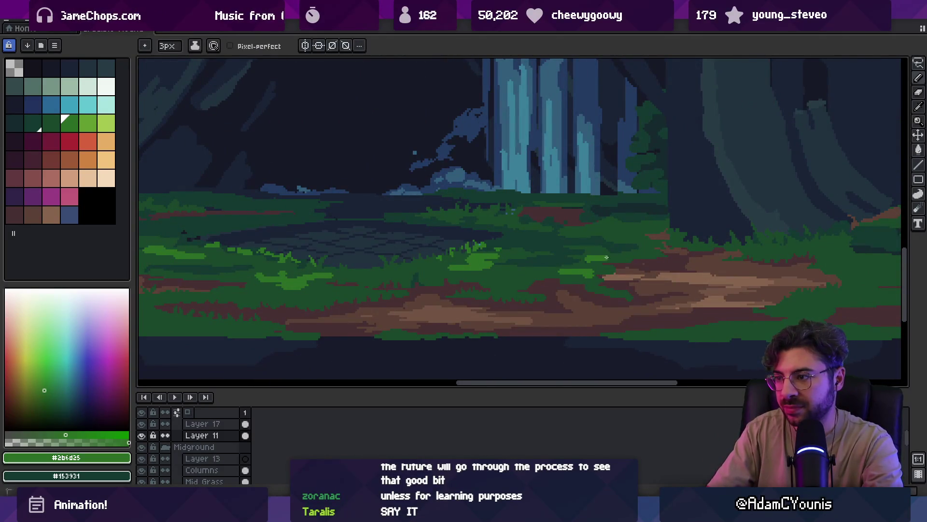
{"action": "key", "text": "z"}
{"action": "scroll", "coordinate": [564, 265], "scroll_direction": "up", "scroll_amount": 3}
- With a 2-pixel pencil, sample the dark and brighter grass greens across the clearing
{"action": "key", "text": "i"}
{"action": "left_click", "coordinate": [427, 269]}
{"action": "key", "text": "b"}
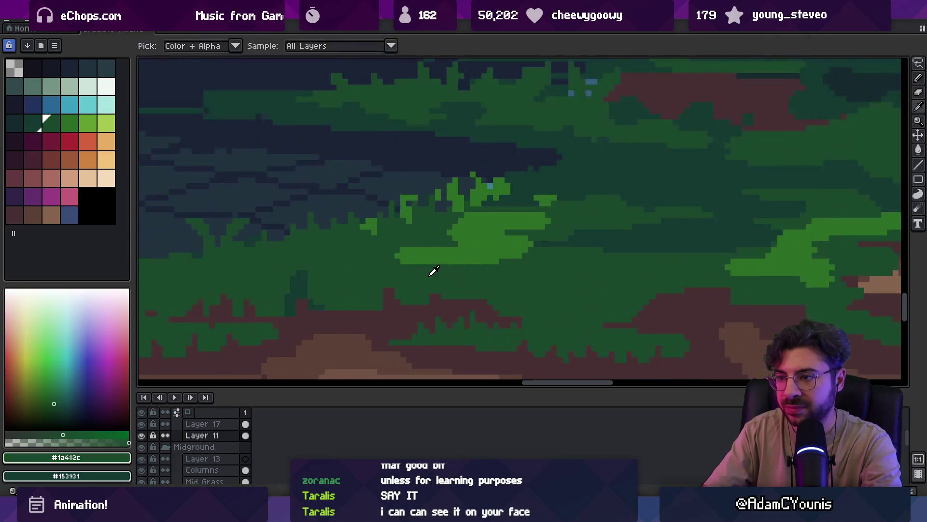
{"action": "left_click", "coordinate": [414, 247], "text": "alt"}
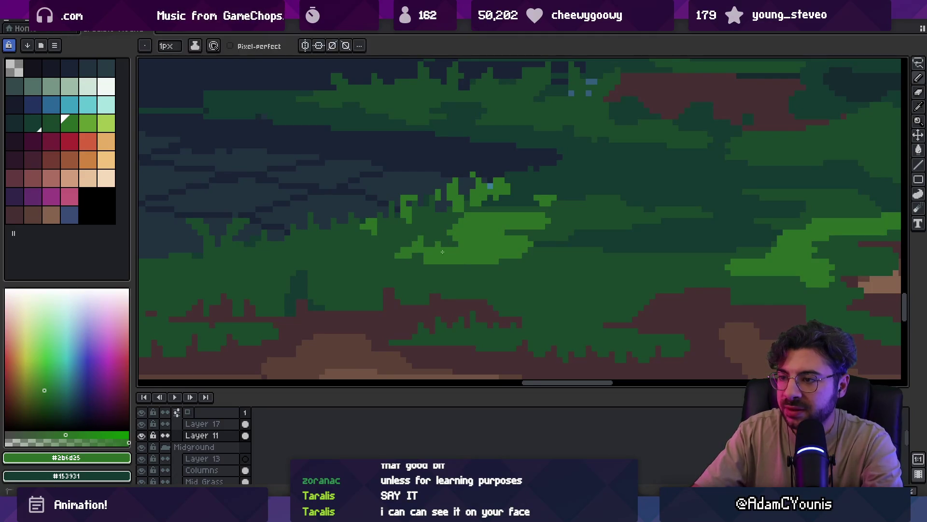
{"action": "left_click", "coordinate": [445, 271], "text": "alt"}
{"action": "left_click", "coordinate": [450, 262], "text": "alt"}
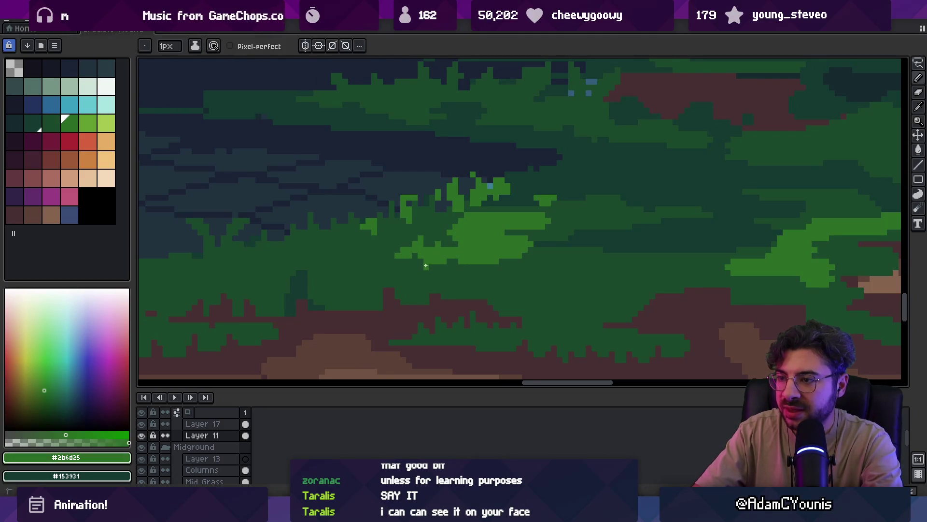
{"action": "left_click", "coordinate": [461, 254], "text": "alt"}
{"action": "left_click", "coordinate": [488, 251], "text": "alt"}
{"action": "left_click", "coordinate": [484, 256], "text": "alt"}
- Compare the bright and dark grass greens, ending on the brighter green
{"action": "left_click", "coordinate": [504, 261], "text": "alt"}
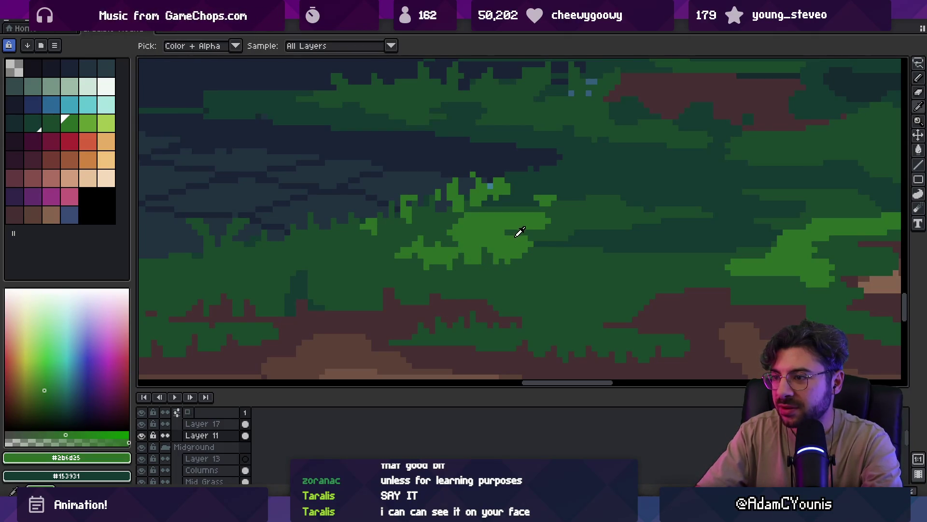
{"action": "left_click", "coordinate": [511, 219], "text": "alt"}
{"action": "left_click", "coordinate": [507, 217], "text": "alt"}
{"action": "left_click", "coordinate": [513, 223], "text": "alt"}
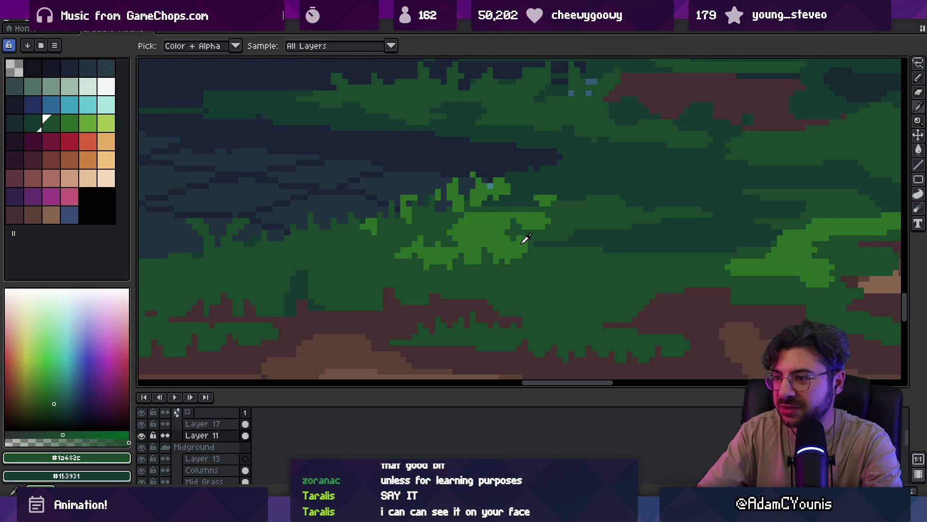
{"action": "left_click", "coordinate": [526, 240], "text": "alt"}
{"action": "left_click", "coordinate": [542, 249], "text": "alt"}
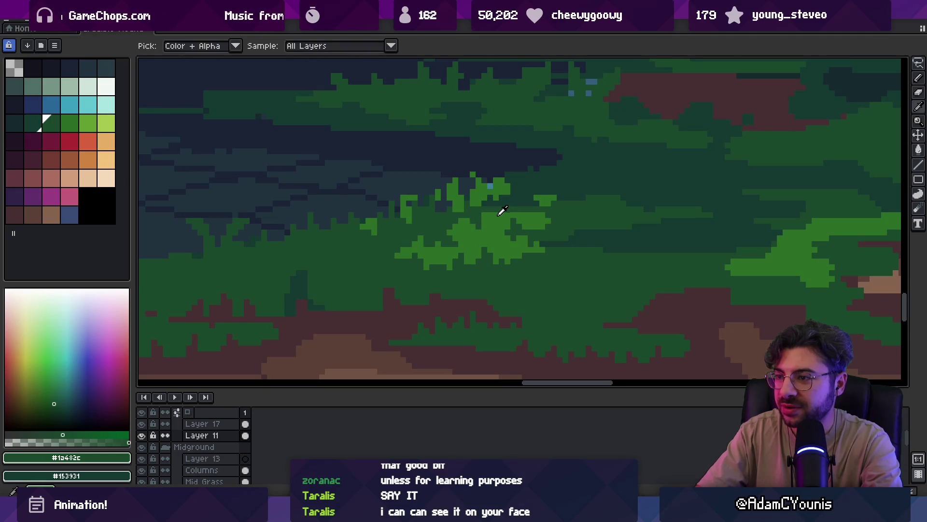
{"action": "left_click", "coordinate": [450, 229], "text": "alt"}
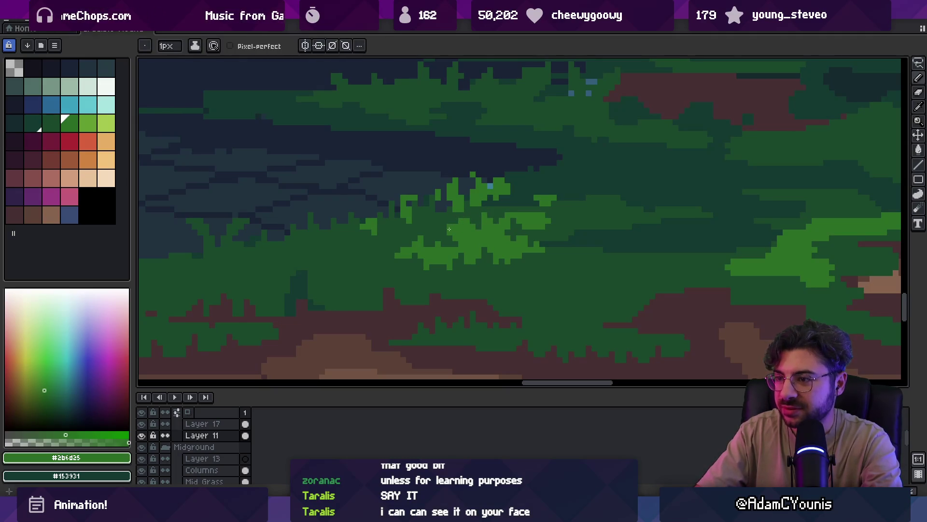
- Add bright green pixels beside the grass peak and paint a column of bright grass pixels
{"action": "key", "text": "z"}
{"action": "scroll", "coordinate": [463, 203], "scroll_direction": "down", "scroll_amount": 2}
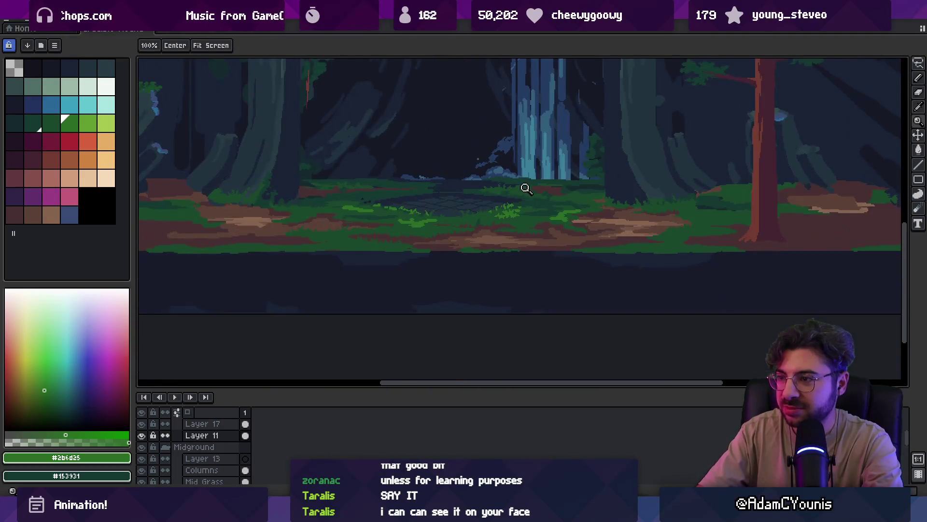
{"action": "scroll", "coordinate": [443, 199], "scroll_direction": "up", "scroll_amount": 4}
{"action": "key", "text": "b"}
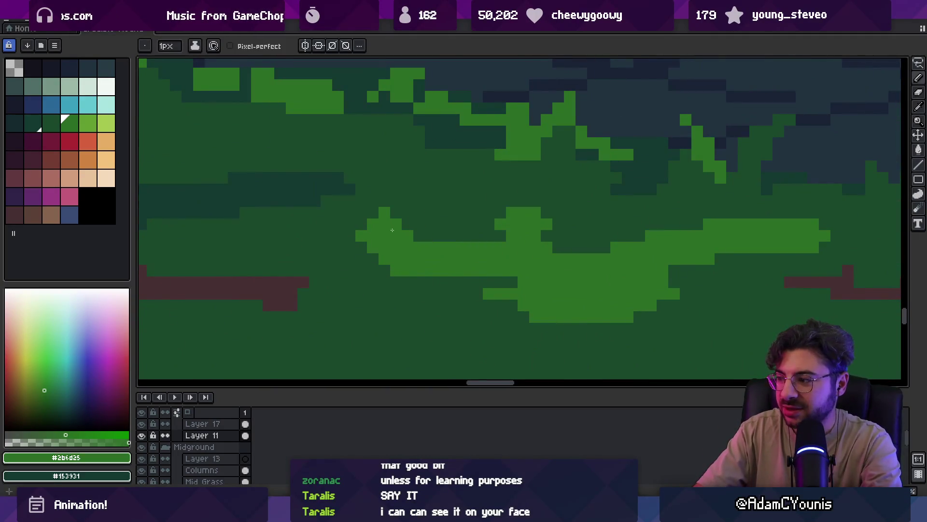
{"action": "left_click", "coordinate": [420, 225]}
{"action": "left_click", "coordinate": [431, 212]}
{"action": "left_click", "coordinate": [419, 236]}
{"action": "left_click", "coordinate": [428, 225]}
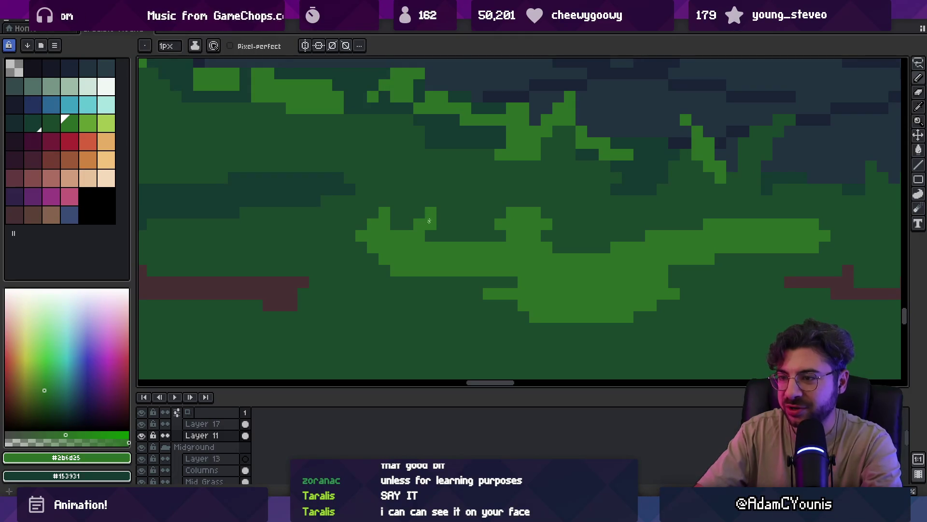
{"action": "mouse_move", "coordinate": [338, 261]}
{"action": "left_mouse_down"}
{"action": "mouse_move", "coordinate": [326, 235]}
{"action": "mouse_move", "coordinate": [292, 246]}
{"action": "left_mouse_up"}
- Paint dark green pixels along the grass edge and add a few light green pixels
{"action": "scroll", "coordinate": [437, 219], "scroll_direction": "down", "scroll_amount": 3}
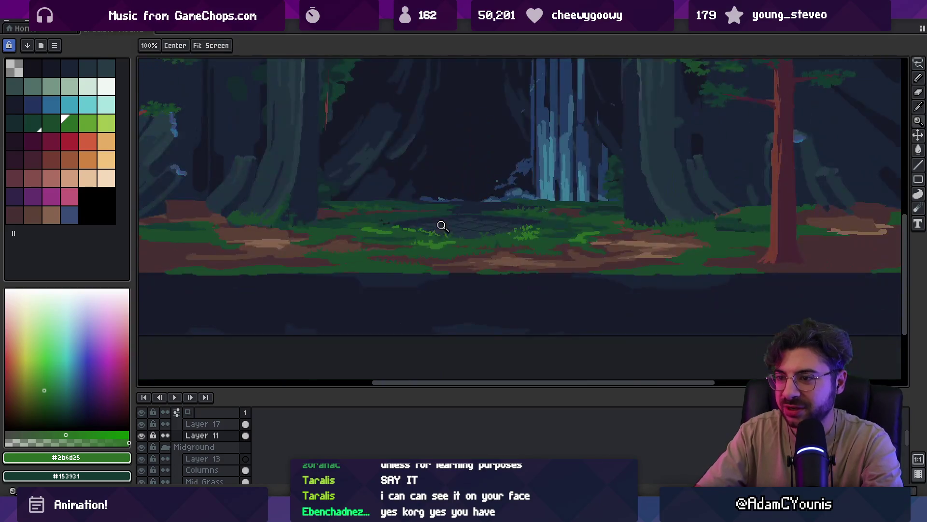
{"action": "scroll", "coordinate": [432, 240], "scroll_direction": "up", "scroll_amount": 3}
{"action": "left_click", "coordinate": [439, 235], "text": "alt"}
{"action": "left_click", "coordinate": [453, 247], "text": "alt"}
{"action": "mouse_move", "coordinate": [451, 237]}
{"action": "left_mouse_down"}
{"action": "mouse_move", "coordinate": [463, 236]}
{"action": "mouse_move", "coordinate": [474, 214]}
{"action": "left_mouse_up"}
{"action": "left_click", "coordinate": [485, 195], "text": "alt"}
{"action": "left_click", "coordinate": [486, 210], "text": "alt"}
{"action": "left_click", "coordinate": [474, 201]}
- Darken stray grass pixels, refine single pixels at the edge and add light green further right
{"action": "left_click", "coordinate": [523, 201], "text": "alt"}
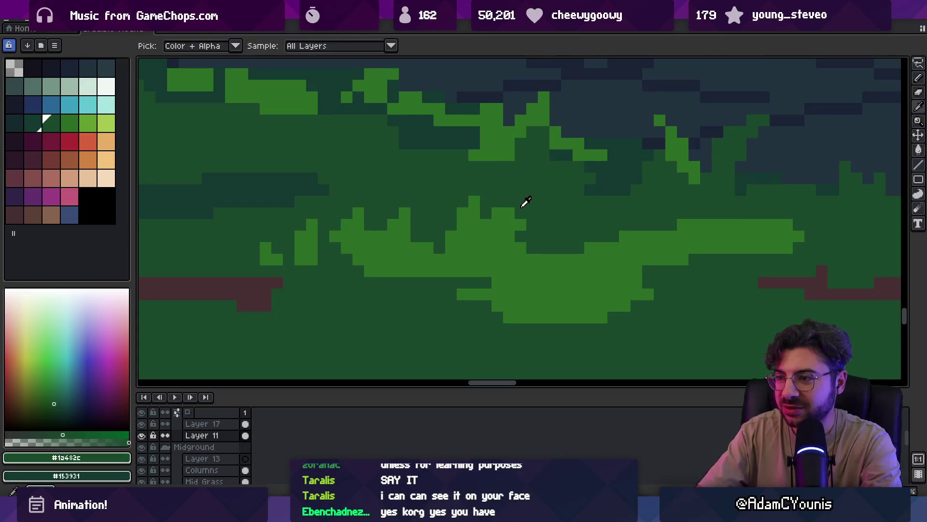
{"action": "left_click", "coordinate": [509, 213]}
{"action": "left_click", "coordinate": [498, 208], "text": "alt"}
{"action": "left_click", "coordinate": [509, 222]}
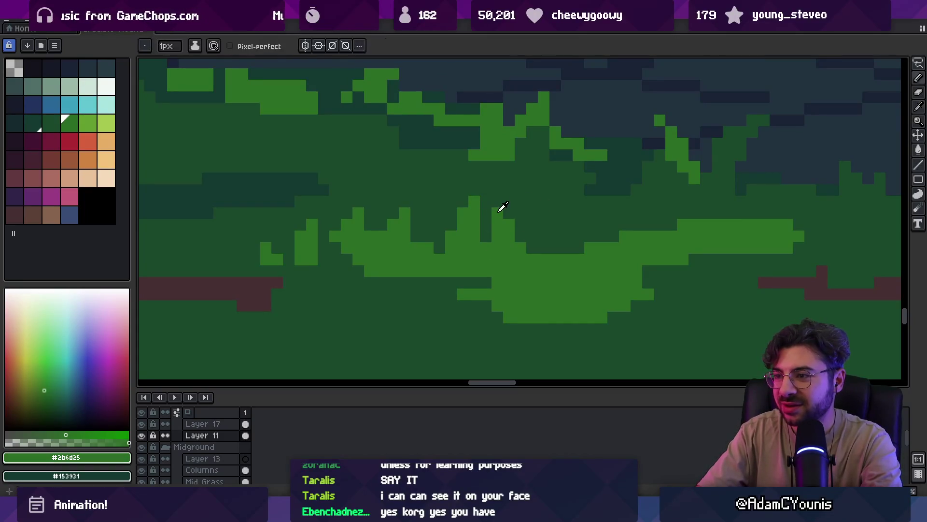
{"action": "left_click", "coordinate": [515, 215], "text": "alt"}
{"action": "left_click", "coordinate": [558, 270], "text": "alt"}
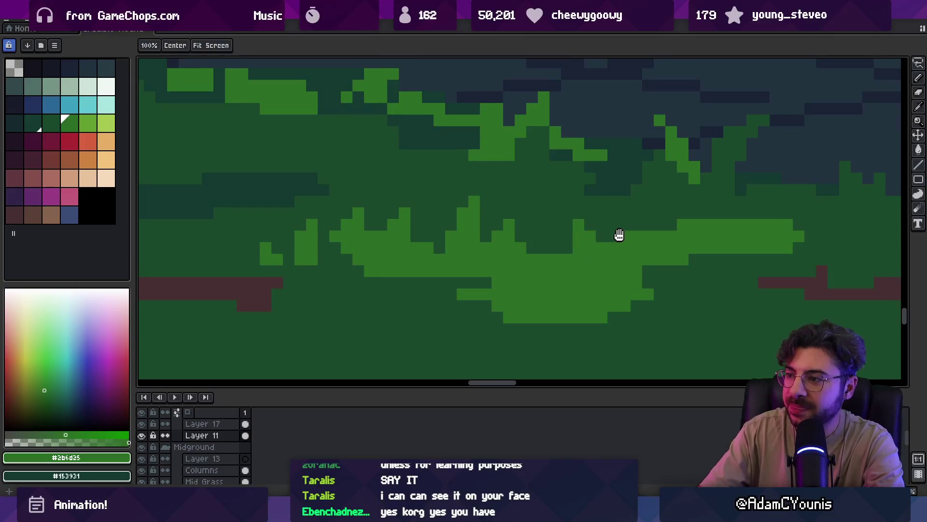
{"action": "scroll", "coordinate": [615, 237], "scroll_direction": "right", "scroll_amount": 2}
{"action": "left_click", "coordinate": [565, 213]}
- Add light green grass tips and dark pixels along the right-hand grass edge
{"action": "left_click", "coordinate": [621, 207], "text": "alt"}
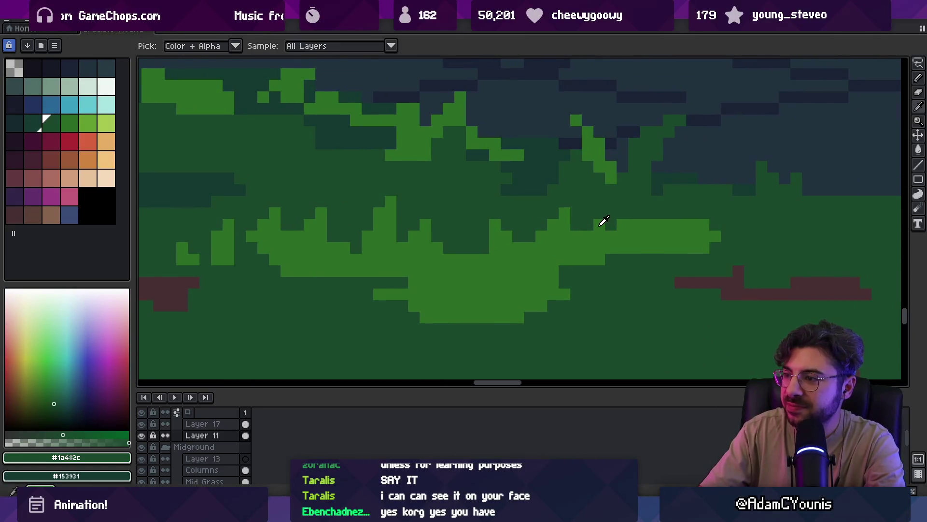
{"action": "left_click", "coordinate": [611, 225]}
{"action": "left_click", "coordinate": [623, 236], "text": "alt"}
{"action": "left_click", "coordinate": [588, 225]}
{"action": "left_click", "coordinate": [642, 196], "text": "alt"}
{"action": "left_click_drag", "start_coordinate": [645, 224], "coordinate": [646, 236]}
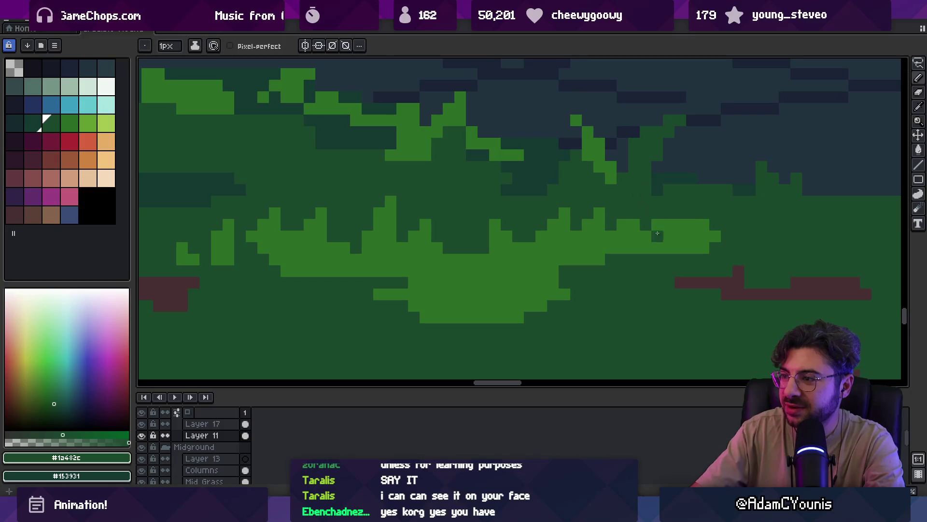
{"action": "left_click", "coordinate": [679, 226], "text": "alt"}
{"action": "left_click", "coordinate": [666, 213]}
{"action": "left_click", "coordinate": [696, 215], "text": "alt"}
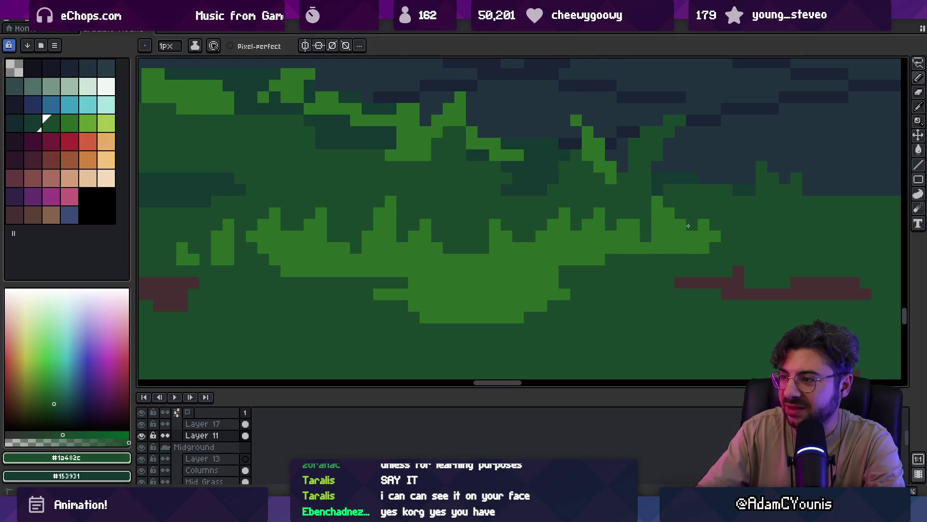
- Carve jagged dark green notches into the light grass edge, then zoom out to view the forest
{"action": "key", "text": "z"}
{"action": "mouse_move", "coordinate": [705, 216]}
{"action": "left_mouse_down"}
{"action": "mouse_move", "coordinate": [662, 217]}
{"action": "mouse_move", "coordinate": [656, 229]}
{"action": "left_mouse_up"}
{"action": "left_click", "coordinate": [656, 229]}
{"action": "key", "text": "b"}
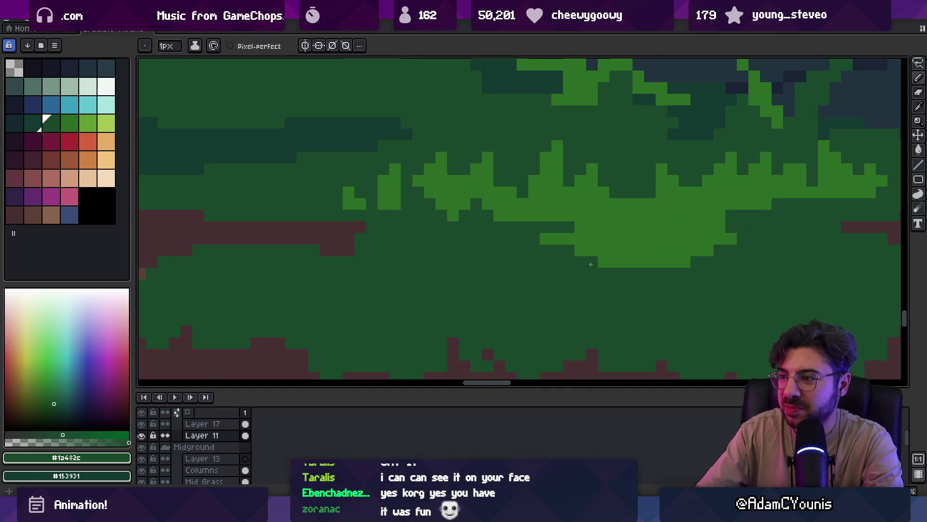
{"action": "left_click_drag", "start_coordinate": [615, 263], "coordinate": [621, 251]}
{"action": "left_click_drag", "start_coordinate": [536, 216], "coordinate": [554, 208]}
{"action": "left_click", "coordinate": [555, 213]}
{"action": "mouse_move", "coordinate": [650, 262]}
{"action": "left_mouse_down"}
{"action": "mouse_move", "coordinate": [673, 251]}
{"action": "mouse_move", "coordinate": [683, 223]}
{"action": "mouse_move", "coordinate": [677, 244]}
{"action": "left_mouse_up"}
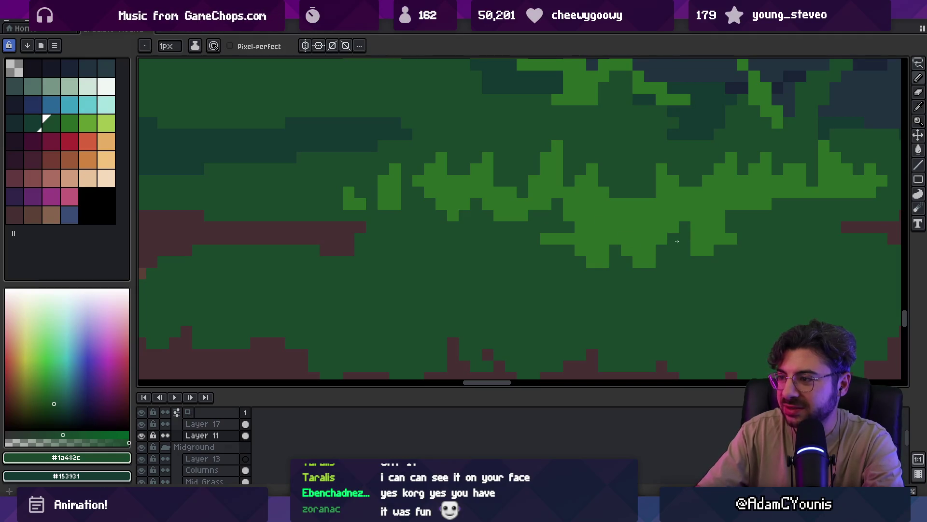
{"action": "key", "text": "h"}
{"action": "scroll", "coordinate": [570, 235], "scroll_direction": "down", "scroll_amount": 5}
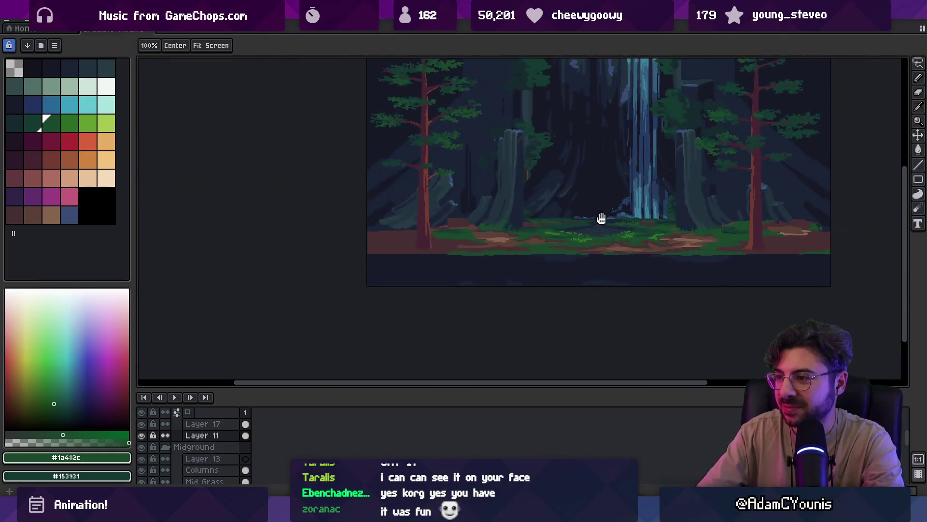
- Sample the bright green and paint a small grass peak, extending the bright grass rightward
{"action": "scroll", "coordinate": [614, 217], "scroll_direction": "up", "scroll_amount": 2}
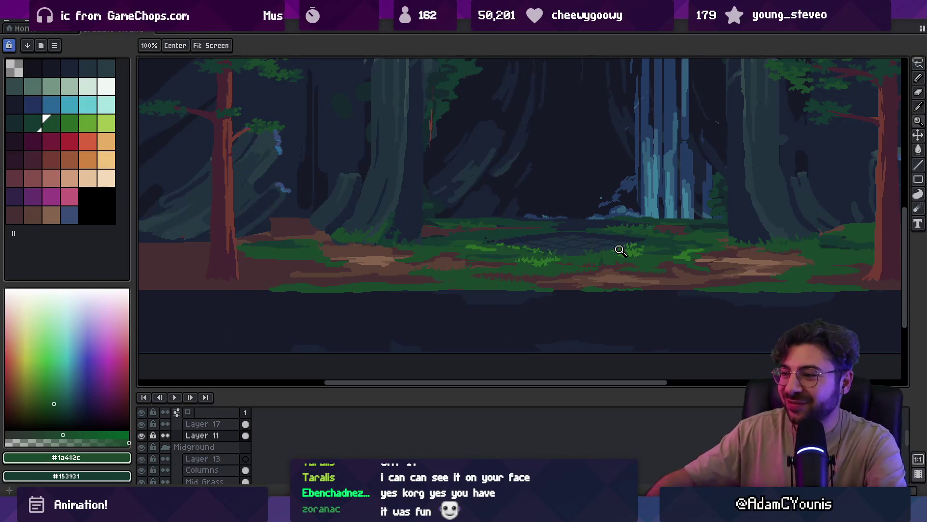
{"action": "scroll", "coordinate": [618, 250], "scroll_direction": "up", "scroll_amount": 4}
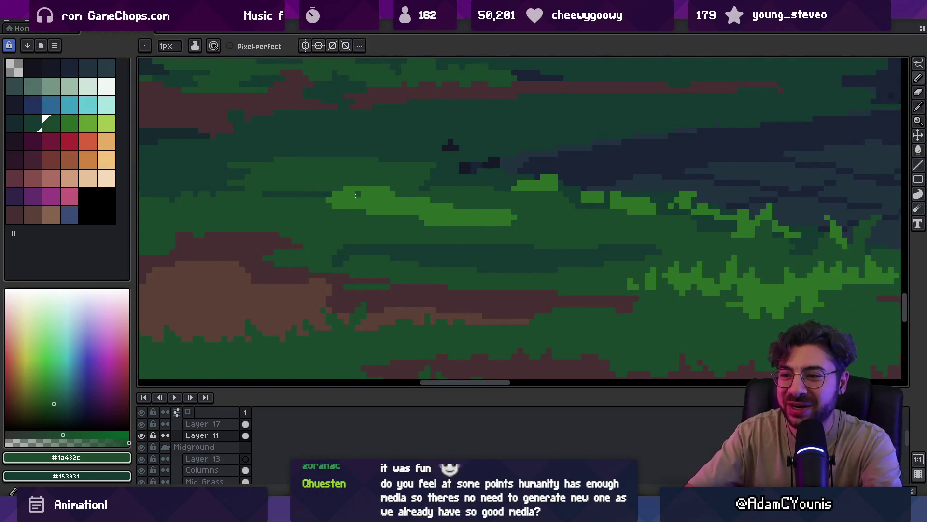
{"action": "left_click", "coordinate": [353, 203]}
{"action": "left_click_drag", "start_coordinate": [372, 190], "coordinate": [380, 181]}
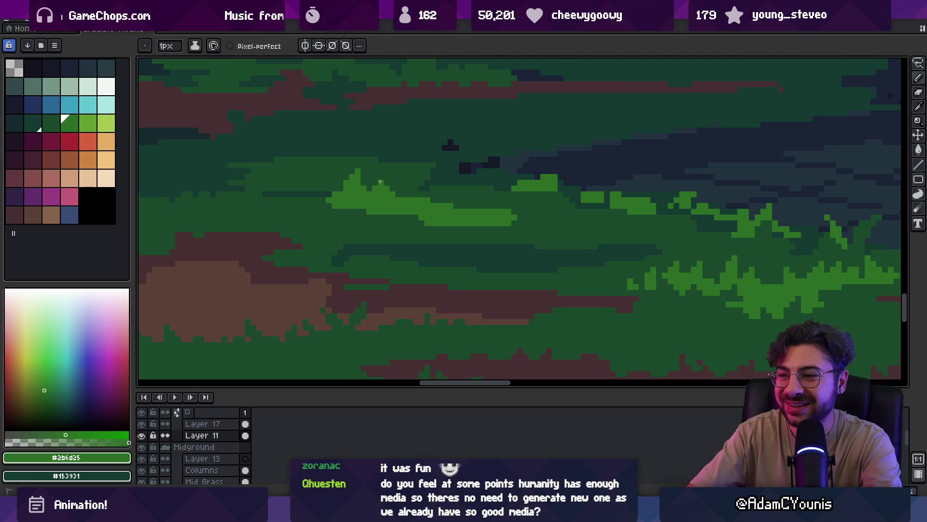
{"action": "left_click", "coordinate": [381, 177]}
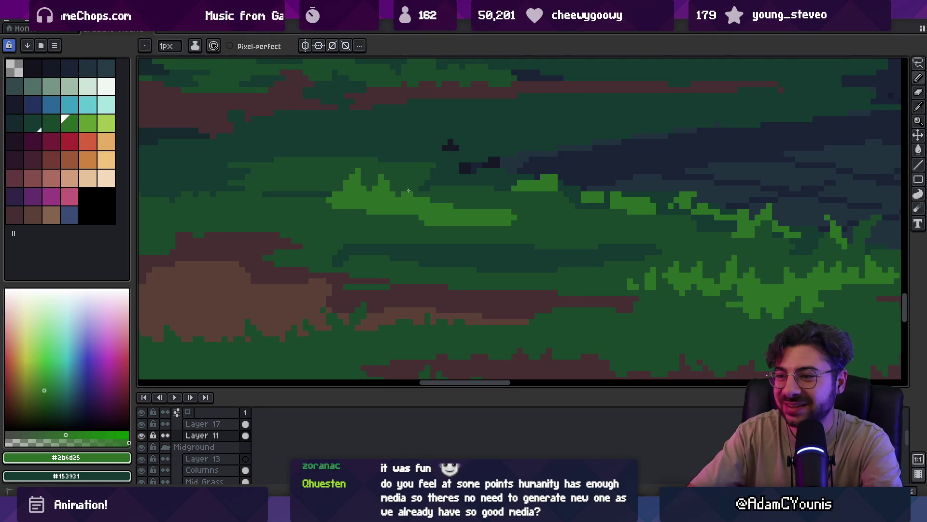
{"action": "left_click_drag", "start_coordinate": [440, 194], "coordinate": [456, 210]}
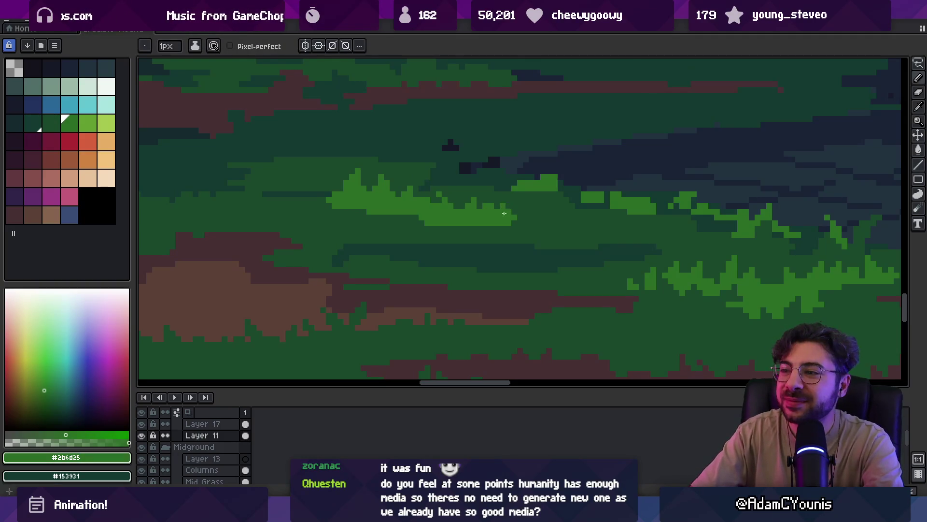
- Sample the dark green and pencil a thin dark green column into the grass
{"action": "left_click", "coordinate": [463, 227], "text": "alt"}
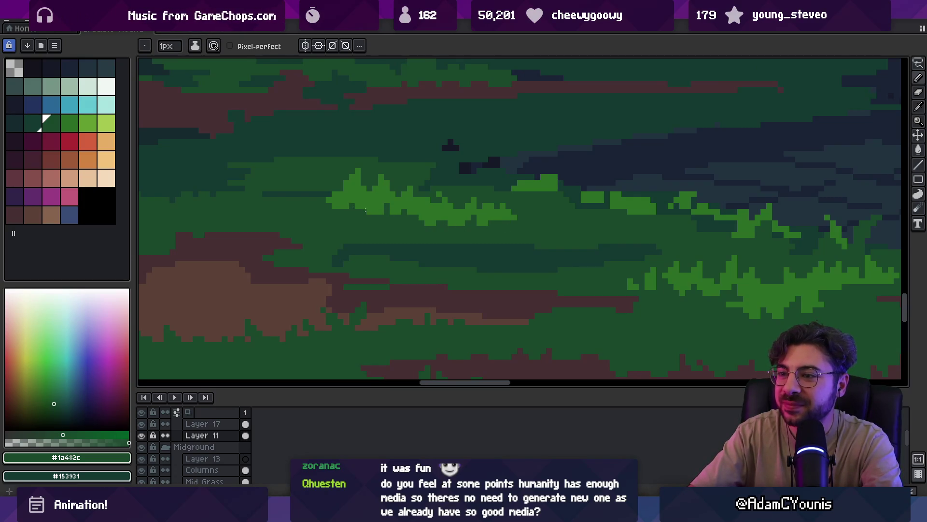
{"action": "key", "text": "z"}
{"action": "scroll", "coordinate": [410, 200], "scroll_direction": "down", "scroll_amount": 4}
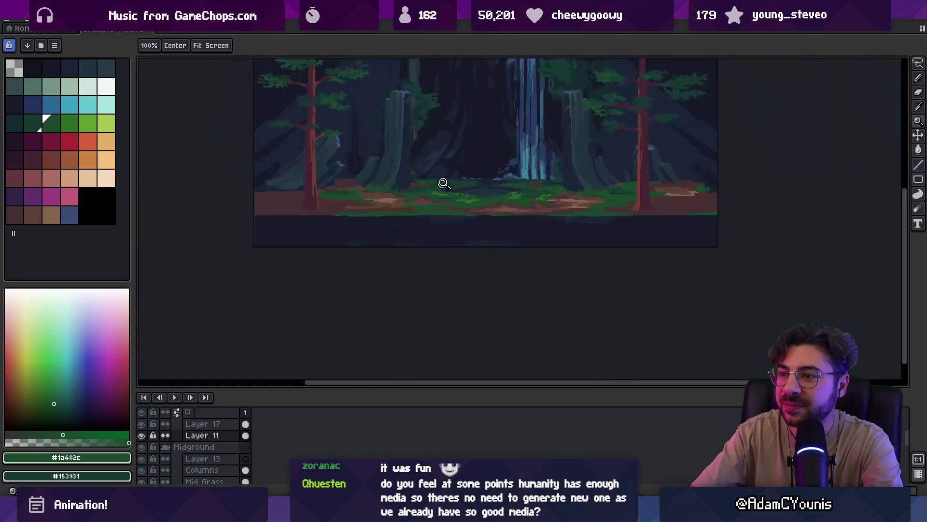
{"action": "scroll", "coordinate": [541, 184], "scroll_direction": "up", "scroll_amount": 1}
{"action": "scroll", "coordinate": [556, 205], "scroll_direction": "up", "scroll_amount": 3}
{"action": "key", "text": "b"}
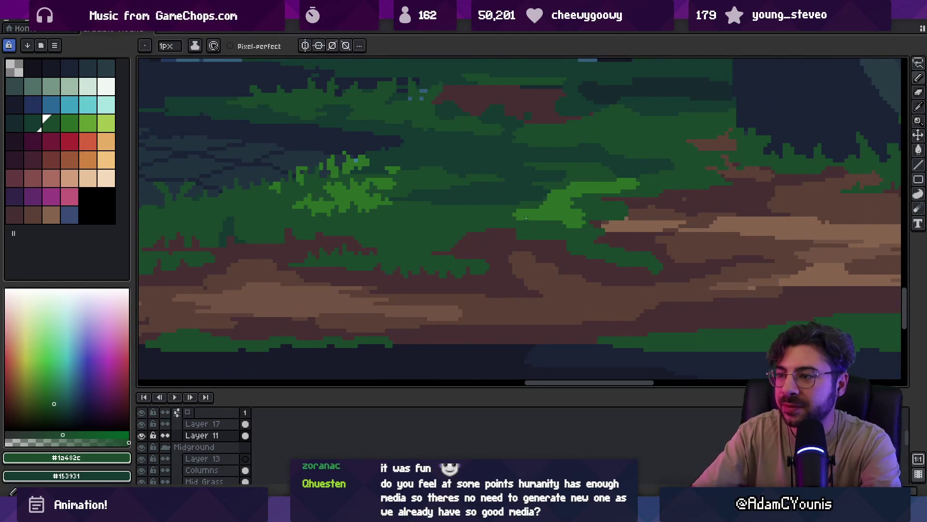
{"action": "left_click", "coordinate": [565, 192], "text": "alt"}
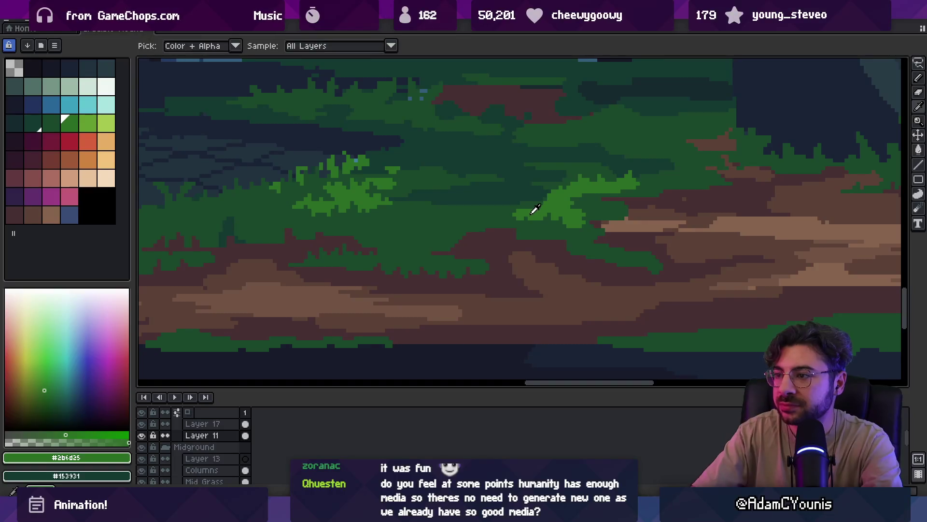
{"action": "left_click", "coordinate": [515, 203], "text": "alt"}
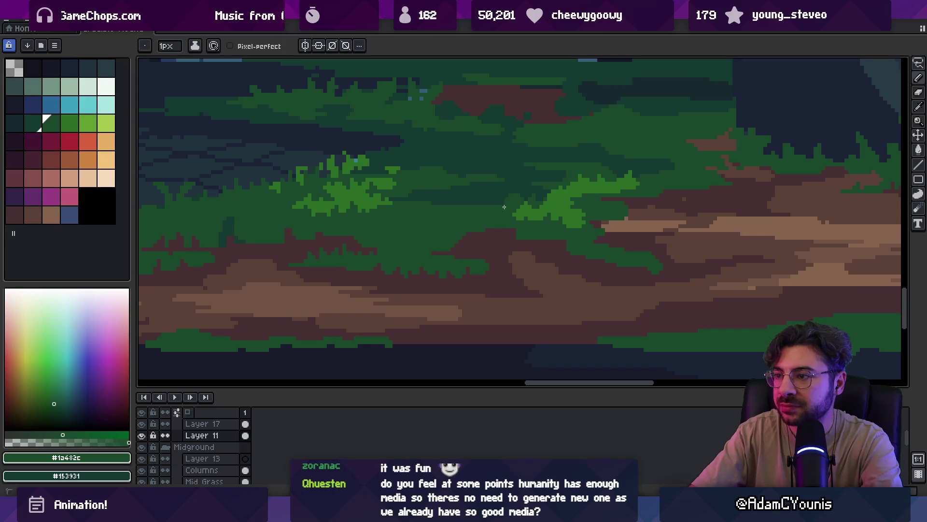
{"action": "scroll", "coordinate": [521, 181], "scroll_direction": "up", "scroll_amount": 3}
{"action": "left_click_drag", "start_coordinate": [419, 180], "coordinate": [420, 219]}
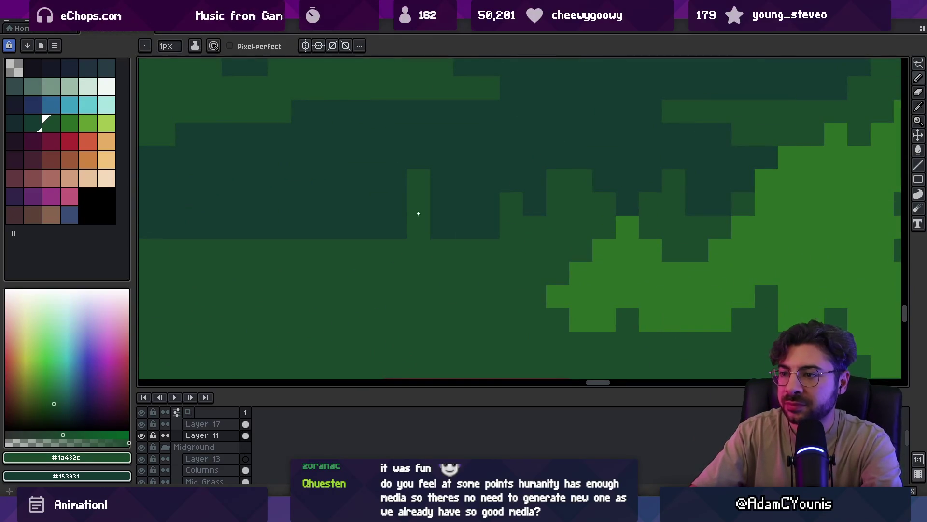
- Pan across the grass, sample bright green and paint new bright green grass blades
{"action": "scroll", "coordinate": [375, 242], "scroll_direction": "down", "scroll_amount": 3}
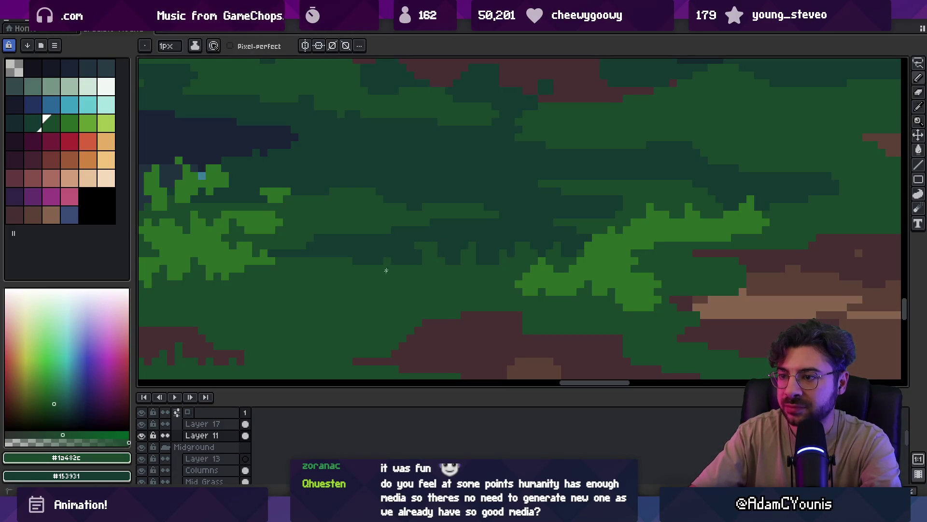
{"action": "key", "text": "z"}
{"action": "scroll", "coordinate": [460, 211], "scroll_direction": "down", "scroll_amount": 3}
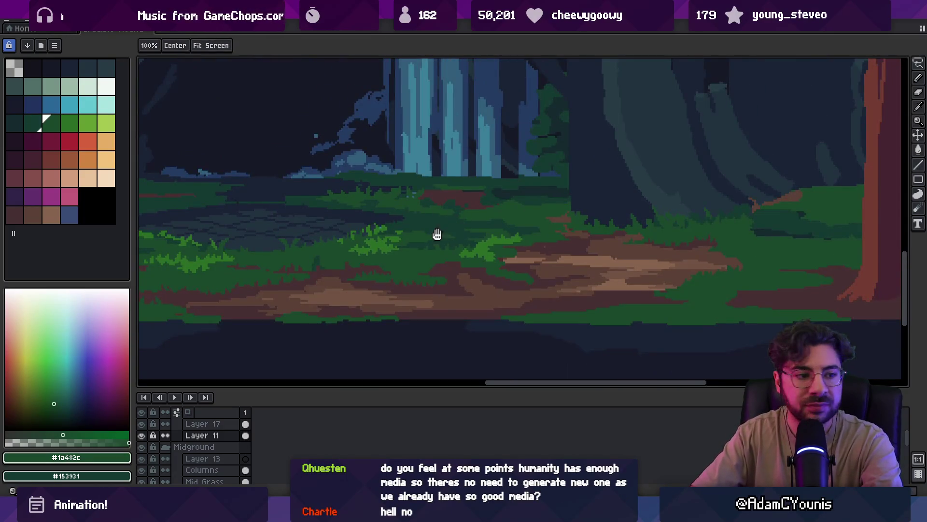
{"action": "scroll", "coordinate": [441, 234], "scroll_direction": "down", "scroll_amount": 2}
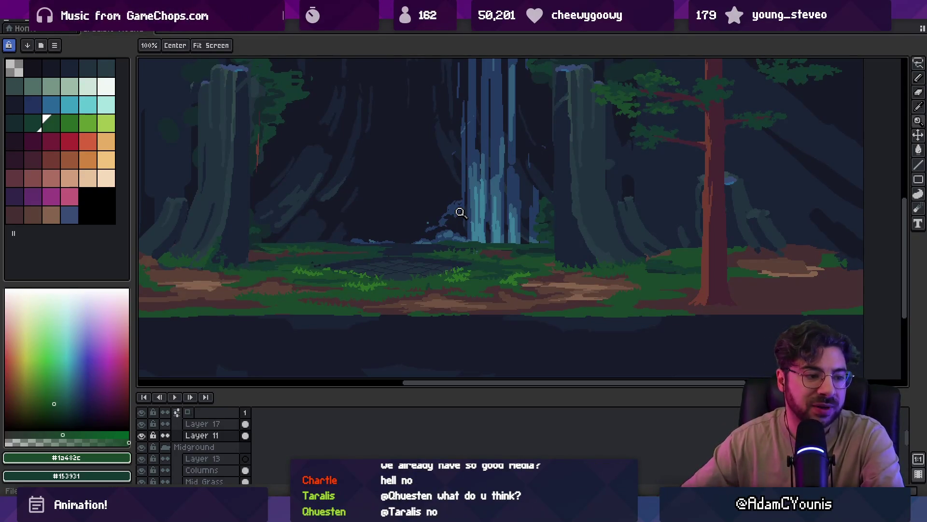
{"action": "scroll", "coordinate": [441, 238], "scroll_direction": "down", "scroll_amount": 1}
{"action": "scroll", "coordinate": [468, 252], "scroll_direction": "up", "scroll_amount": 3}
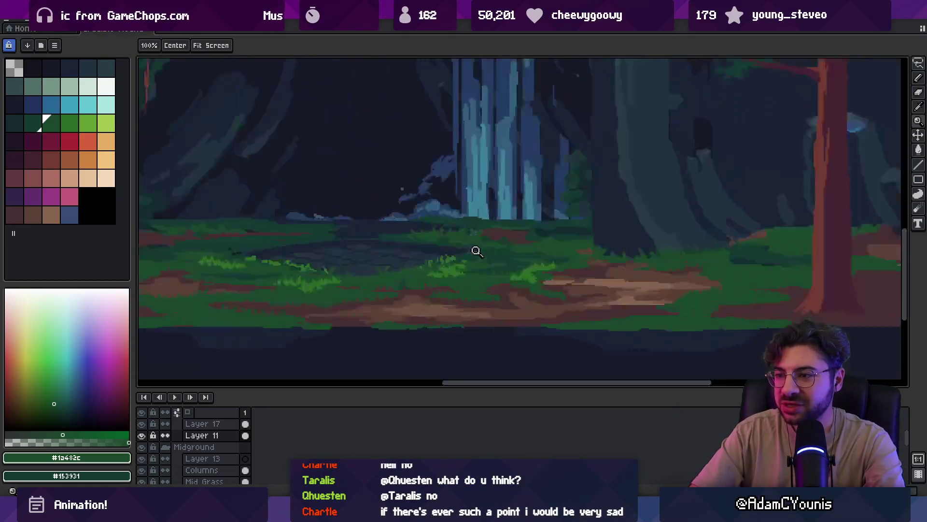
{"action": "left_click_drag", "start_coordinate": [414, 288], "coordinate": [459, 263]}
{"action": "left_click", "coordinate": [513, 253], "text": "alt"}
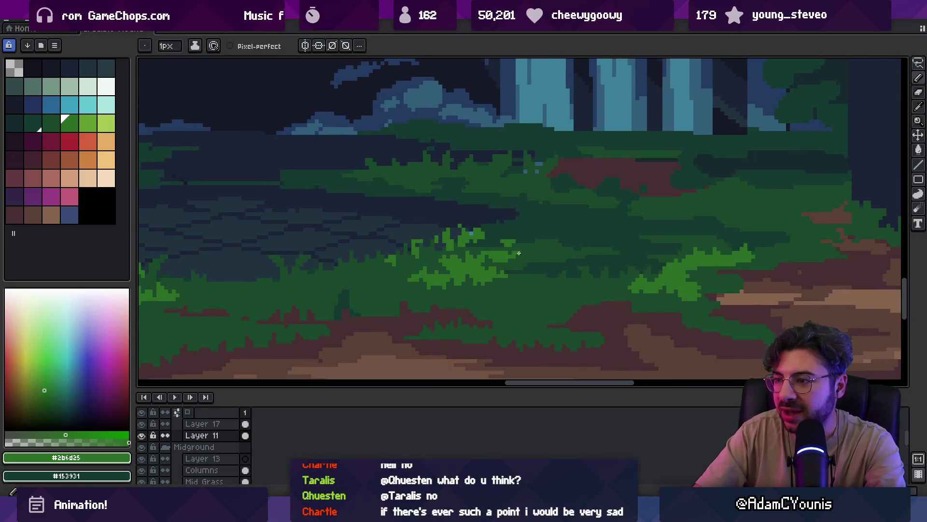
{"action": "scroll", "coordinate": [526, 253], "scroll_direction": "up", "scroll_amount": 3}
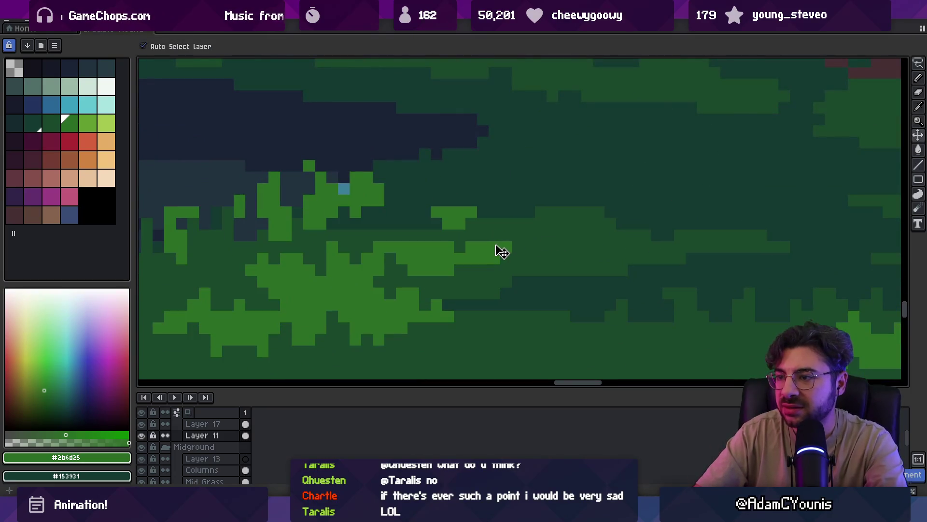
{"action": "left_click_drag", "start_coordinate": [511, 240], "coordinate": [574, 240]}
{"action": "scroll", "coordinate": [583, 239], "scroll_direction": "down", "scroll_amount": 3}
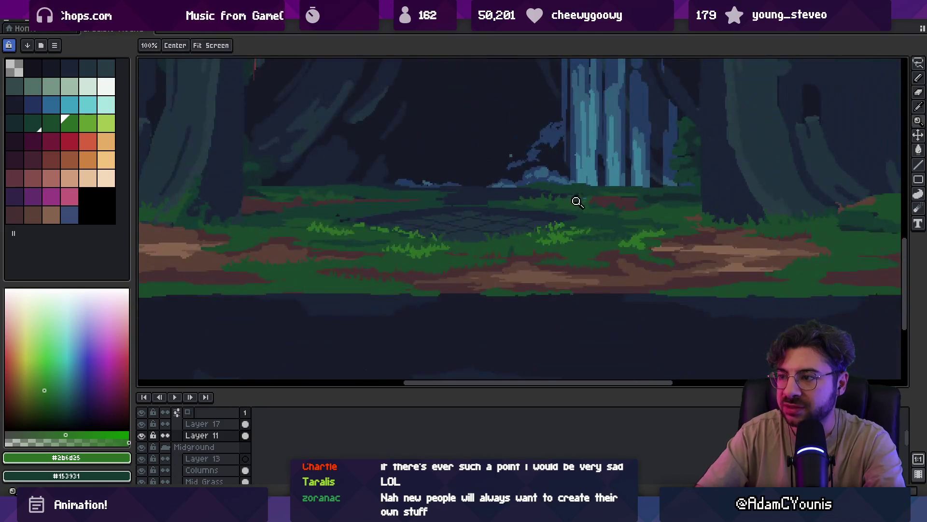
{"action": "scroll", "coordinate": [588, 230], "scroll_direction": "up", "scroll_amount": 3}
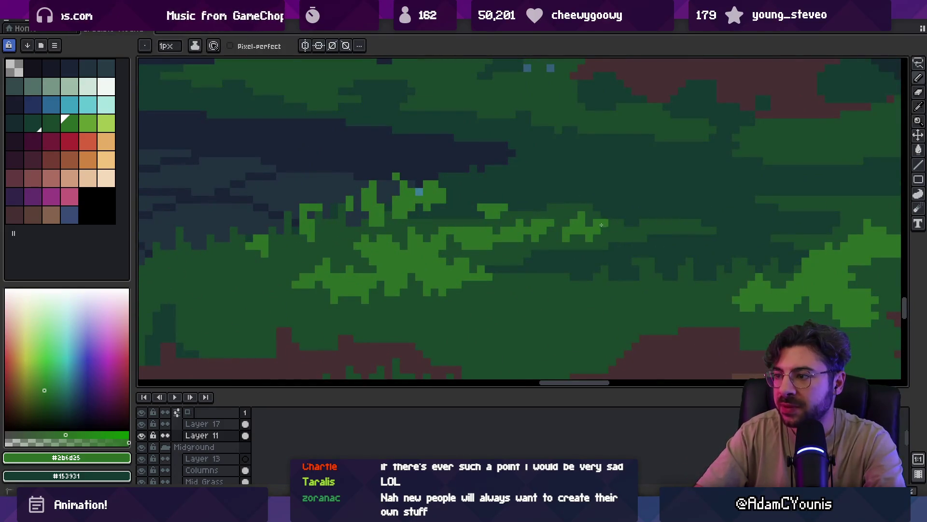
- Undo a stray light green pixel and add light green pixels to the grass
{"action": "key", "text": "z"}
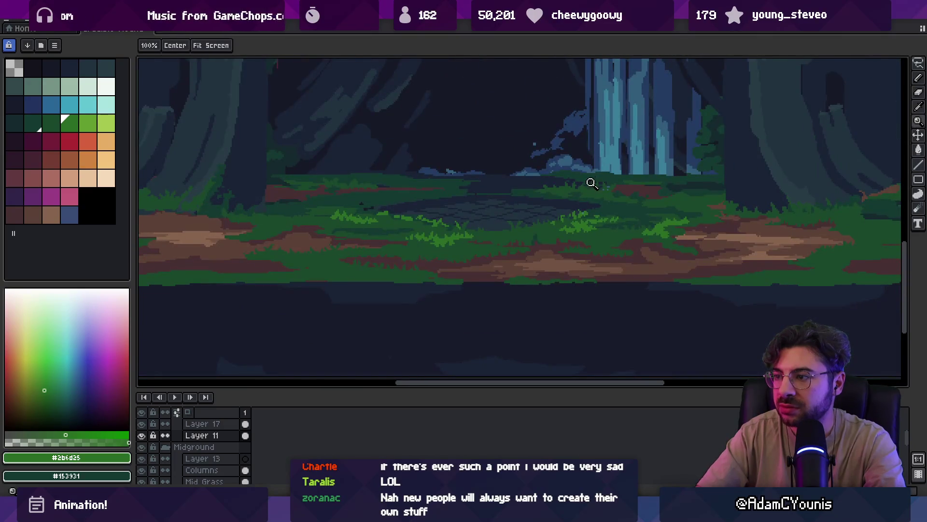
{"action": "scroll", "coordinate": [555, 213], "scroll_direction": "up", "scroll_amount": 5}
{"action": "key", "text": "b"}
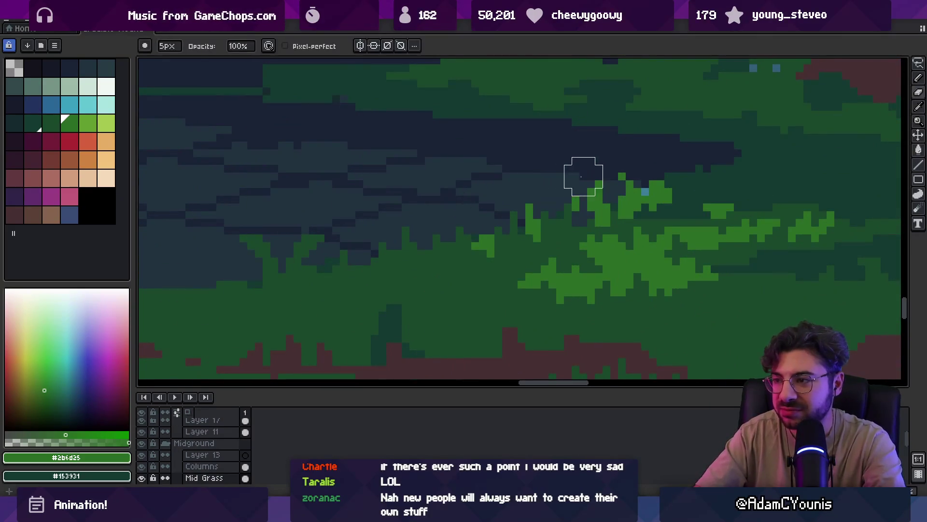
{"action": "key", "text": "z"}
{"action": "scroll", "coordinate": [560, 177], "scroll_direction": "down", "scroll_amount": 4}
{"action": "left_click_drag", "start_coordinate": [521, 189], "coordinate": [524, 209]}
{"action": "scroll", "coordinate": [375, 221], "scroll_direction": "up", "scroll_amount": 5}
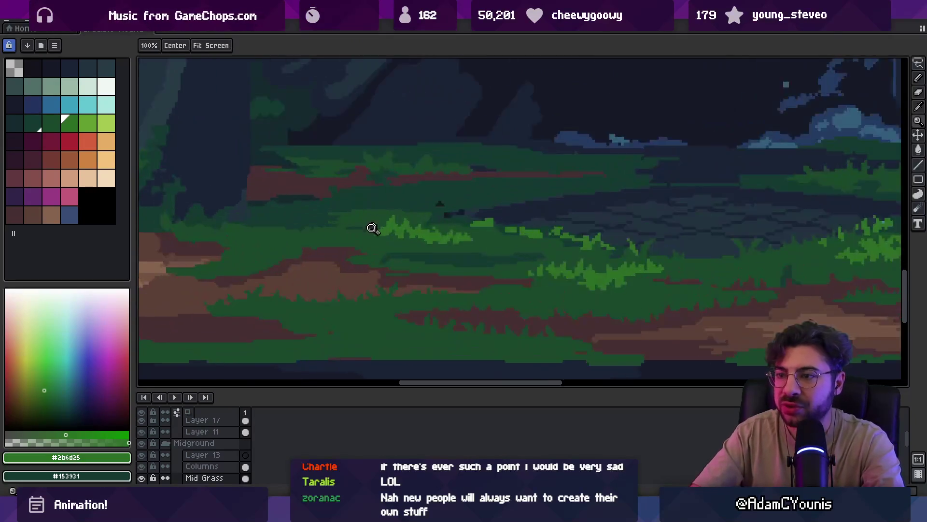
{"action": "key", "text": "i"}
{"action": "key", "text": "b"}
{"action": "key", "text": "ctrl+z"}
{"action": "left_click", "coordinate": [384, 221], "text": "ctrl"}
{"action": "left_click", "coordinate": [385, 221]}
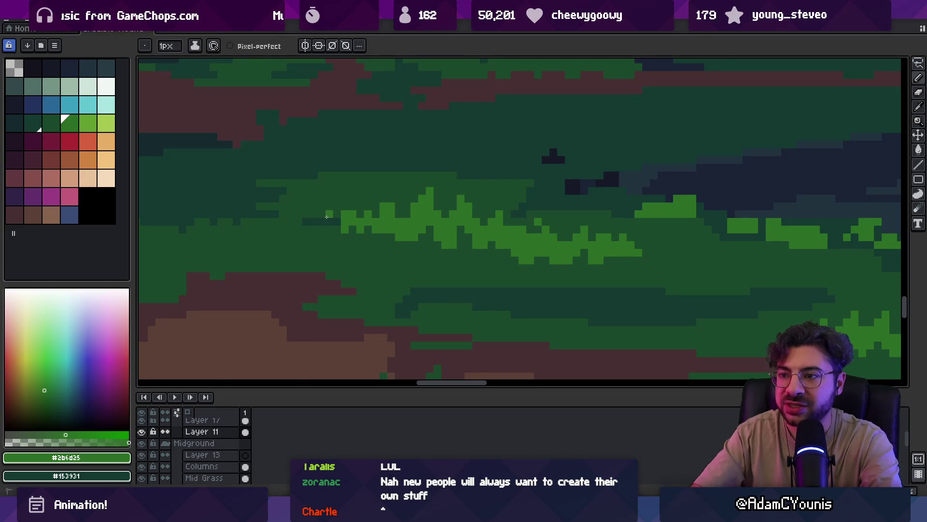
- Erase stray green pixels back to the dark background with a larger eraser
{"action": "key", "text": "e"}
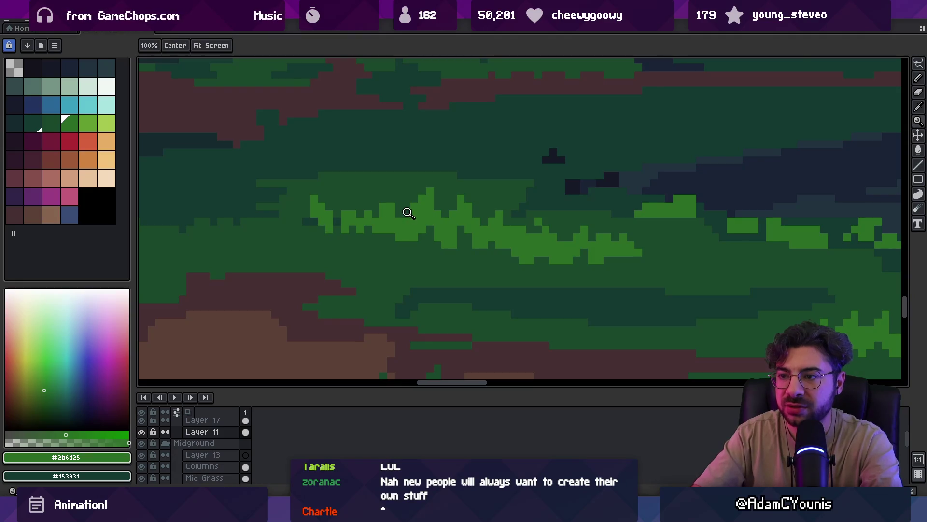
{"action": "scroll", "coordinate": [406, 208], "scroll_direction": "down", "scroll_amount": 1}
{"action": "scroll", "coordinate": [401, 217], "scroll_direction": "up", "scroll_amount": 2}
{"action": "scroll", "coordinate": [425, 200], "scroll_direction": "down", "scroll_amount": 4}
{"action": "mouse_move", "coordinate": [406, 232]}
{"action": "left_mouse_down"}
{"action": "mouse_move", "coordinate": [390, 232]}
{"action": "mouse_move", "coordinate": [406, 247]}
{"action": "left_mouse_up"}
{"action": "key", "text": "z"}
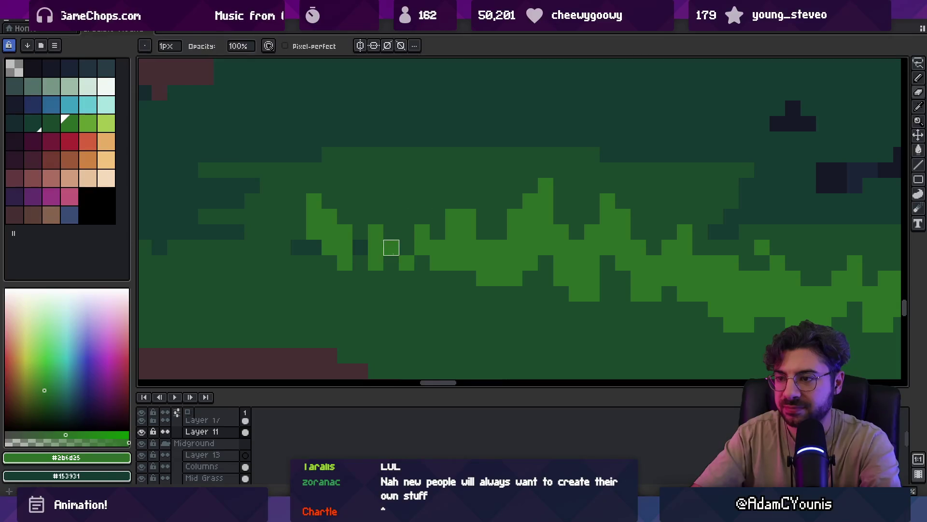
{"action": "scroll", "coordinate": [414, 263], "scroll_direction": "down", "scroll_amount": 5}
{"action": "scroll", "coordinate": [467, 227], "scroll_direction": "down", "scroll_amount": 2}
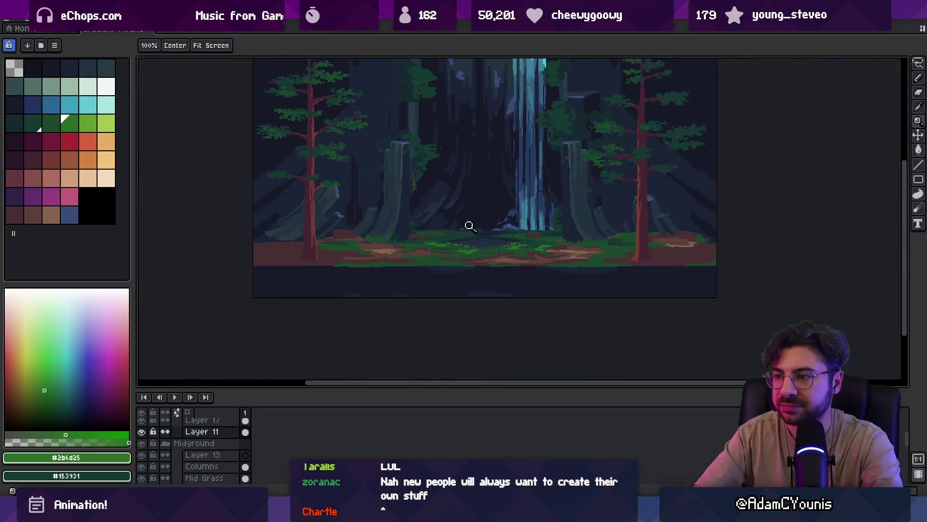
{"action": "scroll", "coordinate": [435, 244], "scroll_direction": "up", "scroll_amount": 6}
- Paint dark green #1b482c over the bright grass edge, then step to green #2b6d25
{"action": "key", "text": "b"}
{"action": "left_click", "coordinate": [384, 245], "text": "alt"}
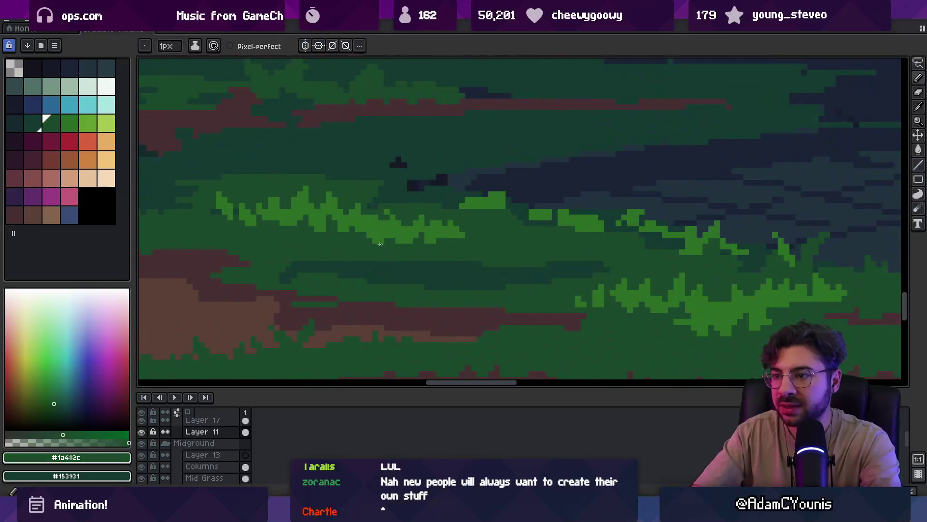
{"action": "left_click_drag", "start_coordinate": [409, 238], "coordinate": [400, 233]}
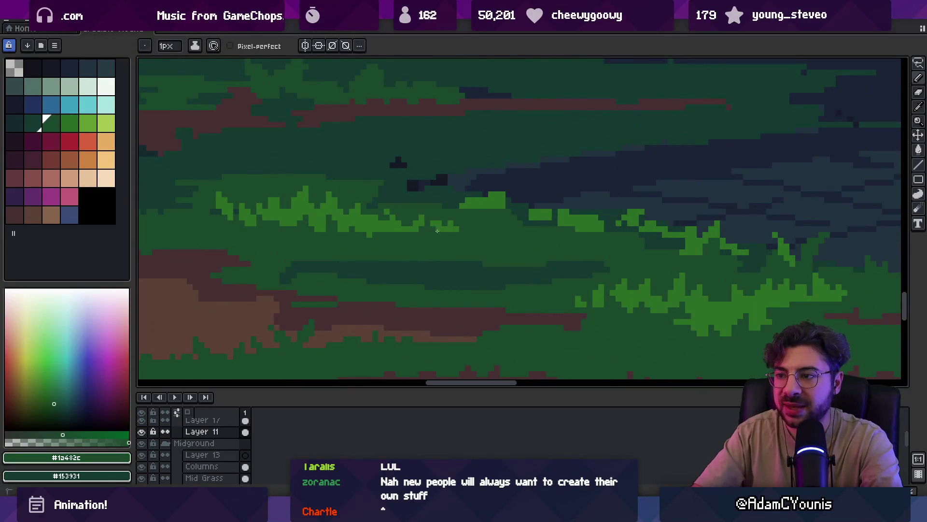
{"action": "key", "text": "bracketright"}
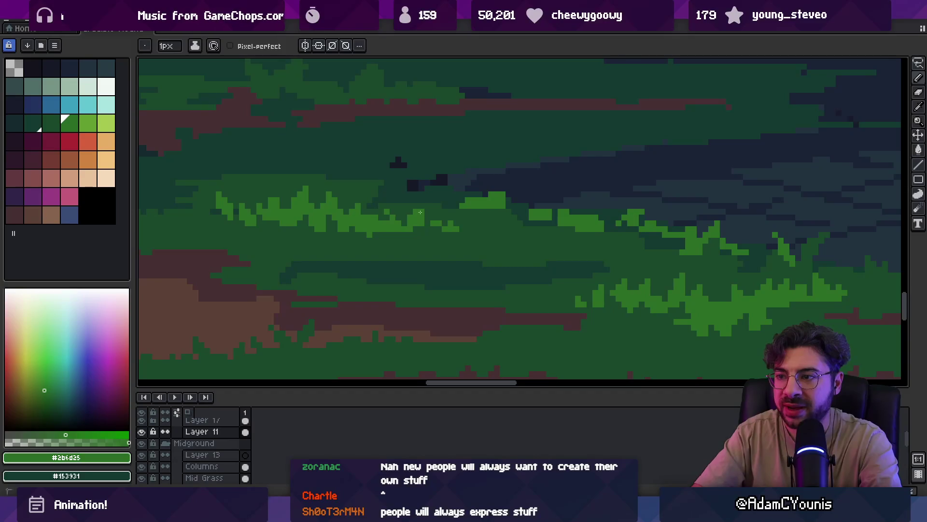
- Select the Mid Grass layer, undo an accidental move, and switch to darker green #153931
{"action": "left_click", "coordinate": [410, 191], "text": "alt"}
{"action": "left_click_drag", "start_coordinate": [441, 191], "coordinate": [424, 206]}
{"action": "key", "text": "ctrl+z"}
{"action": "key", "text": "b"}
{"action": "key", "text": "bracketleft"}
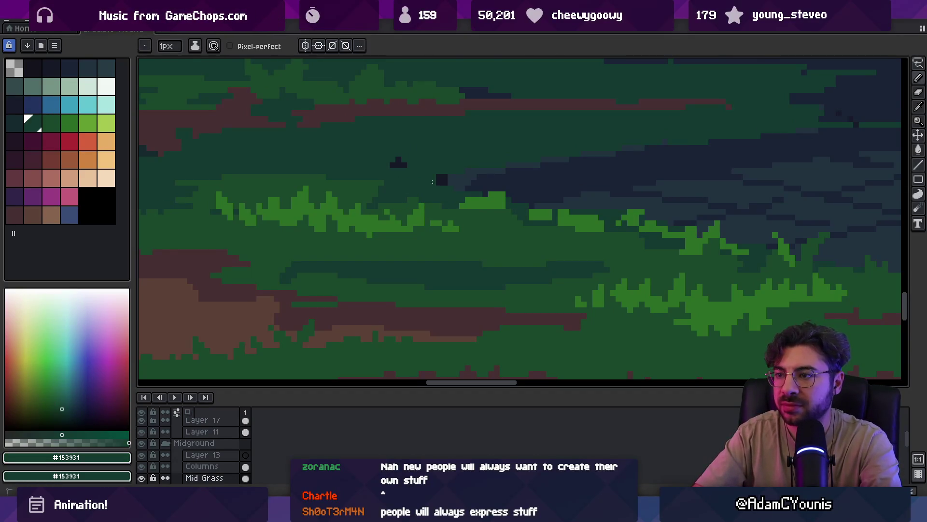
- Sample the reddish-brown #462F31 and dark green #153931 from the left canopy
{"action": "left_click_drag", "start_coordinate": [394, 162], "coordinate": [417, 186]}
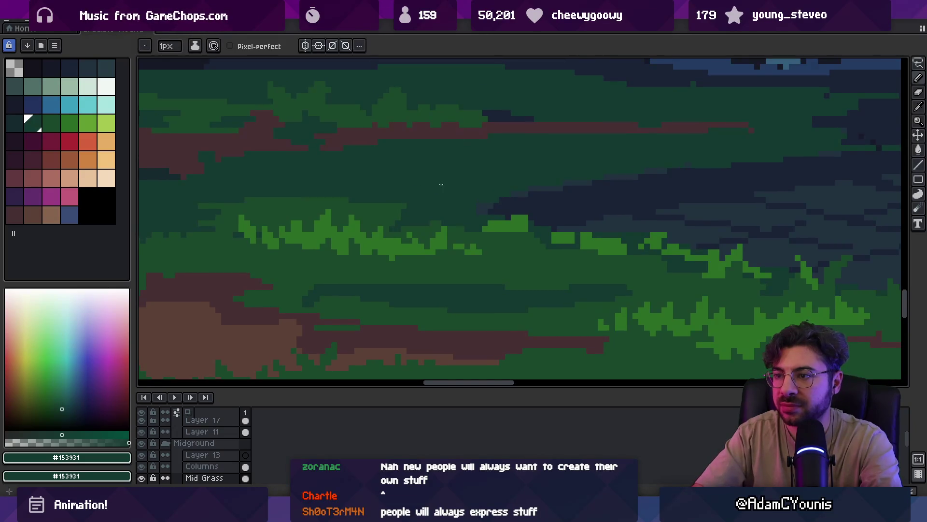
{"action": "scroll", "coordinate": [437, 185], "scroll_direction": "down", "scroll_amount": 2}
{"action": "scroll", "coordinate": [431, 201], "scroll_direction": "up", "scroll_amount": 2}
{"action": "left_click", "coordinate": [410, 186], "text": "alt"}
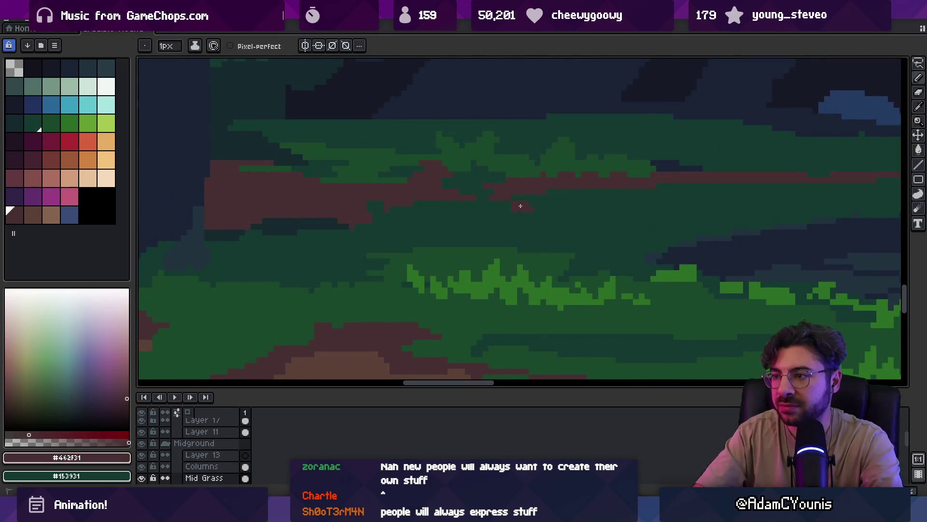
{"action": "scroll", "coordinate": [511, 208], "scroll_direction": "right", "scroll_amount": 3}
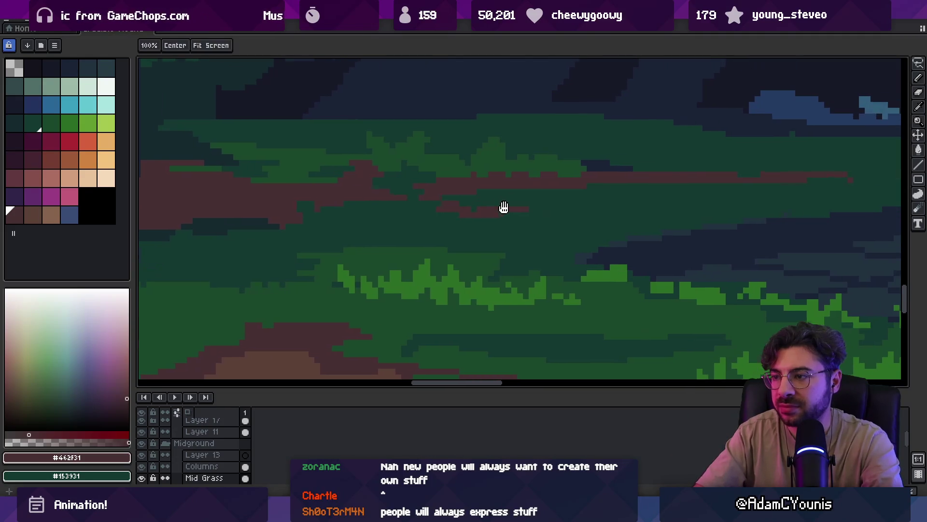
{"action": "left_click", "coordinate": [512, 198], "text": "alt"}
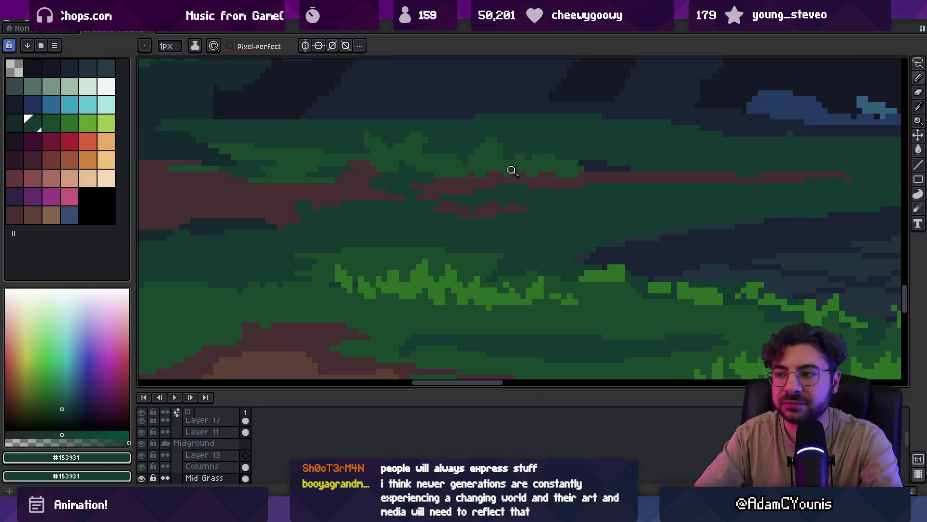
{"action": "left_click", "coordinate": [485, 209], "text": "alt"}
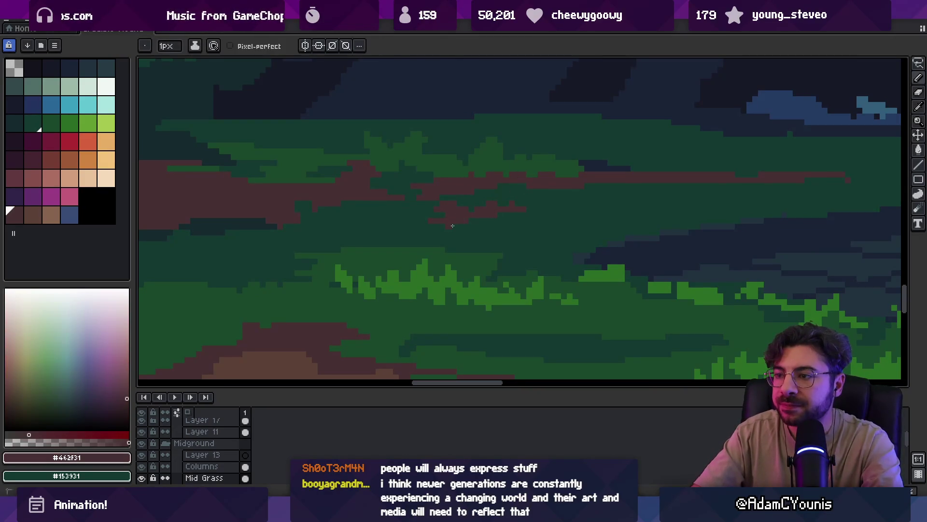
{"action": "left_click", "coordinate": [473, 221], "text": "alt"}
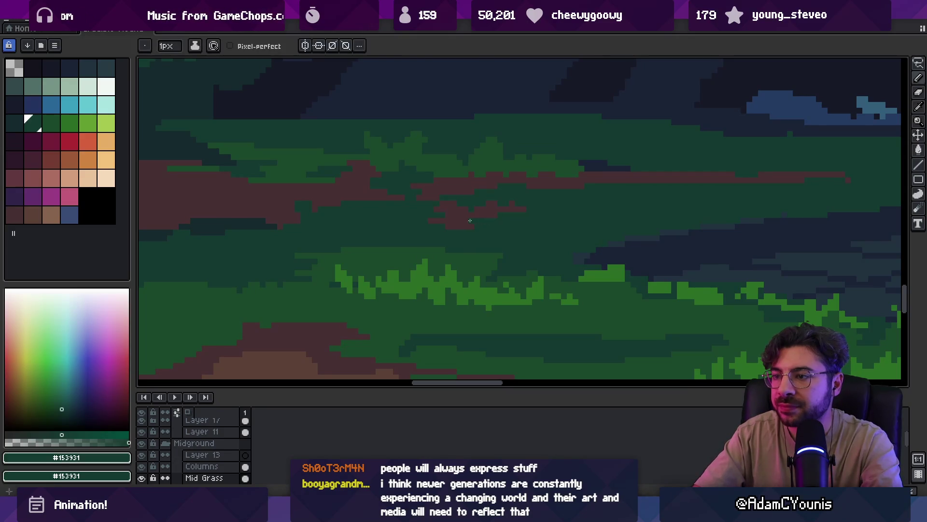
- Re-sample #462F31 and #153931 from the canopy strip further right, checking the zoom
{"action": "scroll", "coordinate": [472, 211], "scroll_direction": "down", "scroll_amount": 2}
{"action": "scroll", "coordinate": [459, 202], "scroll_direction": "up", "scroll_amount": 4}
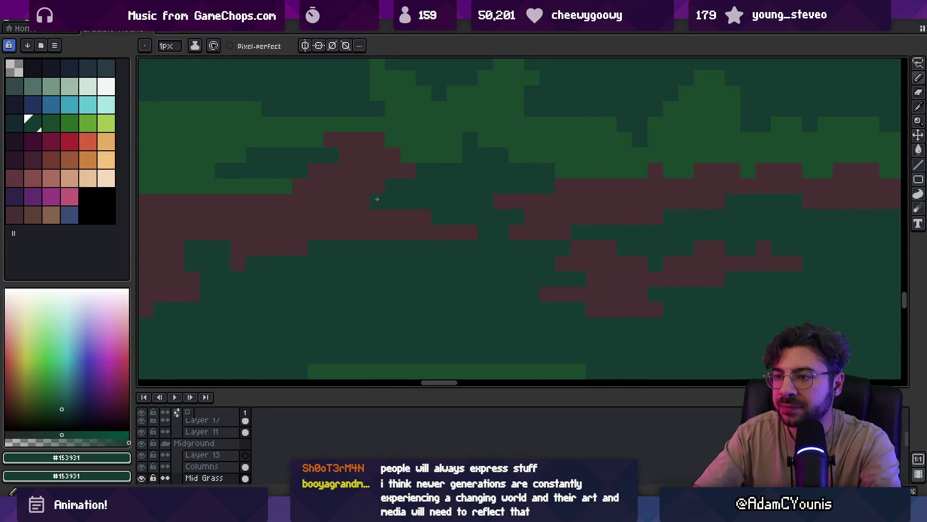
{"action": "scroll", "coordinate": [579, 184], "scroll_direction": "down", "scroll_amount": 2}
{"action": "scroll", "coordinate": [575, 188], "scroll_direction": "up", "scroll_amount": 2}
{"action": "left_click", "coordinate": [532, 183], "text": "alt"}
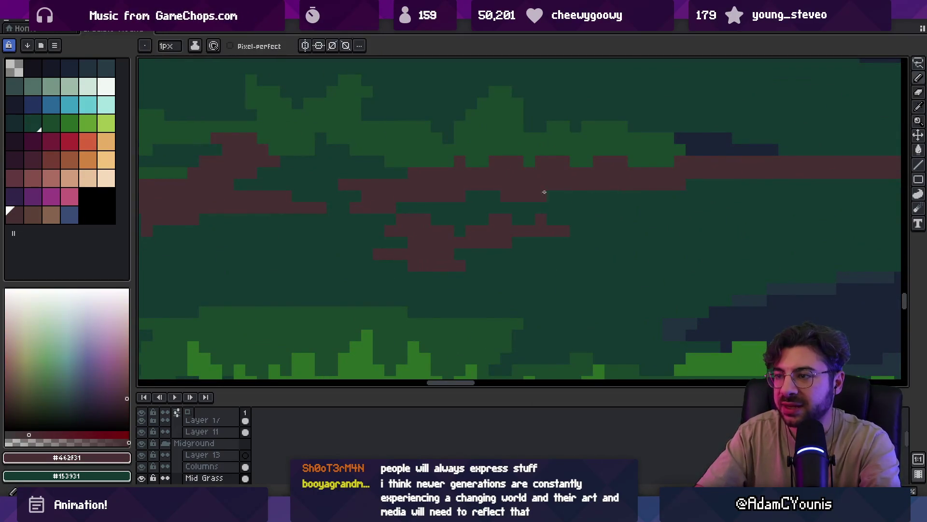
{"action": "scroll", "coordinate": [556, 190], "scroll_direction": "down", "scroll_amount": 2}
{"action": "scroll", "coordinate": [578, 189], "scroll_direction": "up", "scroll_amount": 2}
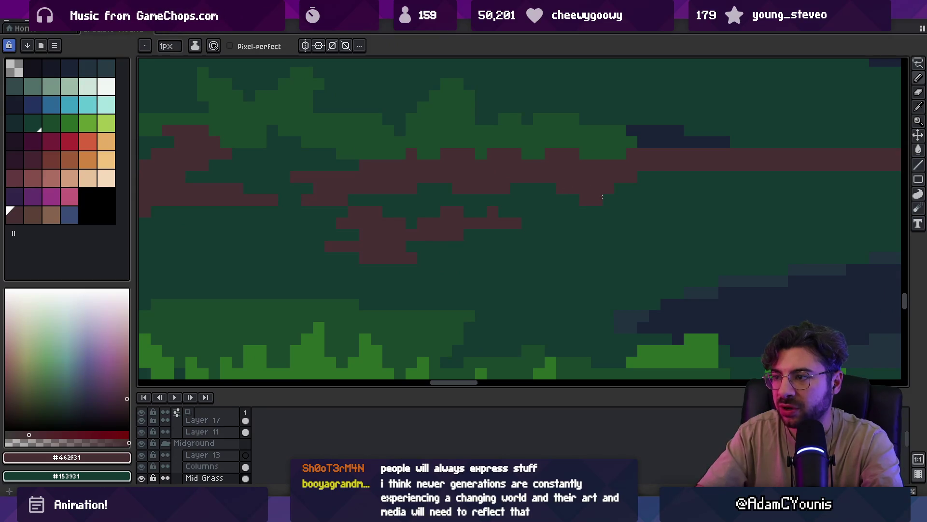
{"action": "scroll", "coordinate": [535, 211], "scroll_direction": "down", "scroll_amount": 2}
{"action": "scroll", "coordinate": [535, 211], "scroll_direction": "up", "scroll_amount": 2}
{"action": "left_click", "coordinate": [625, 193], "text": "alt"}
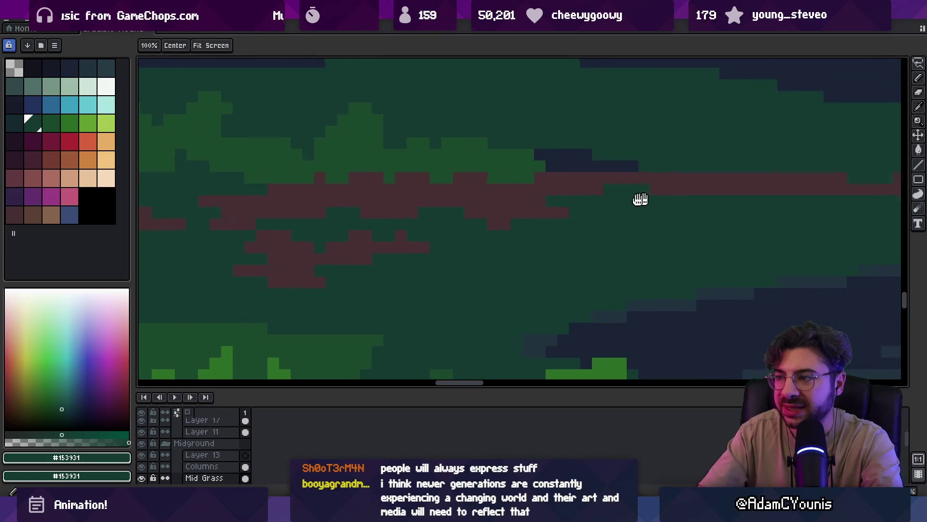
- On the right canopy, clear a freehand-selected patch of the red strip
{"action": "left_click_drag", "start_coordinate": [651, 199], "coordinate": [559, 201]}
{"action": "key", "text": "z"}
{"action": "scroll", "coordinate": [603, 193], "scroll_direction": "down", "scroll_amount": 3}
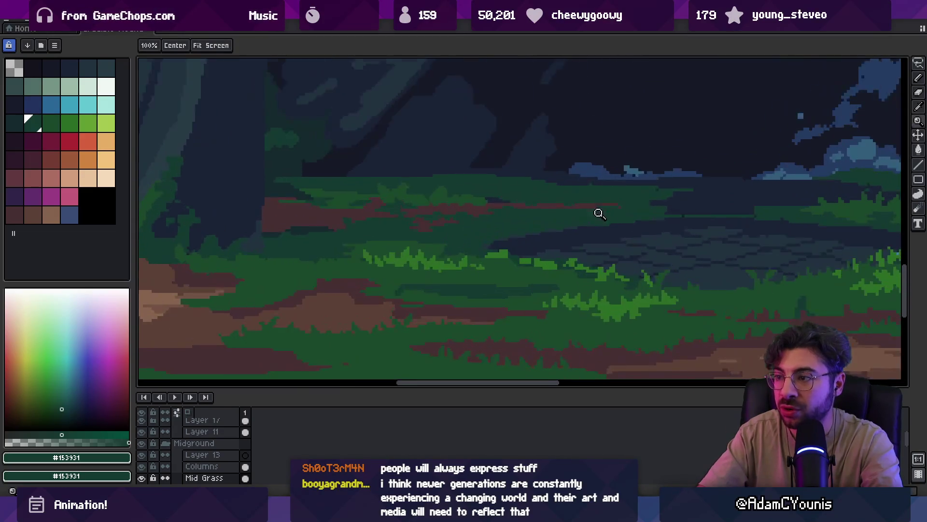
{"action": "scroll", "coordinate": [586, 205], "scroll_direction": "up", "scroll_amount": 2}
{"action": "key", "text": "q"}
{"action": "mouse_move", "coordinate": [623, 186]}
{"action": "left_mouse_down"}
{"action": "mouse_move", "coordinate": [621, 208]}
{"action": "mouse_move", "coordinate": [645, 200]}
{"action": "left_mouse_up"}
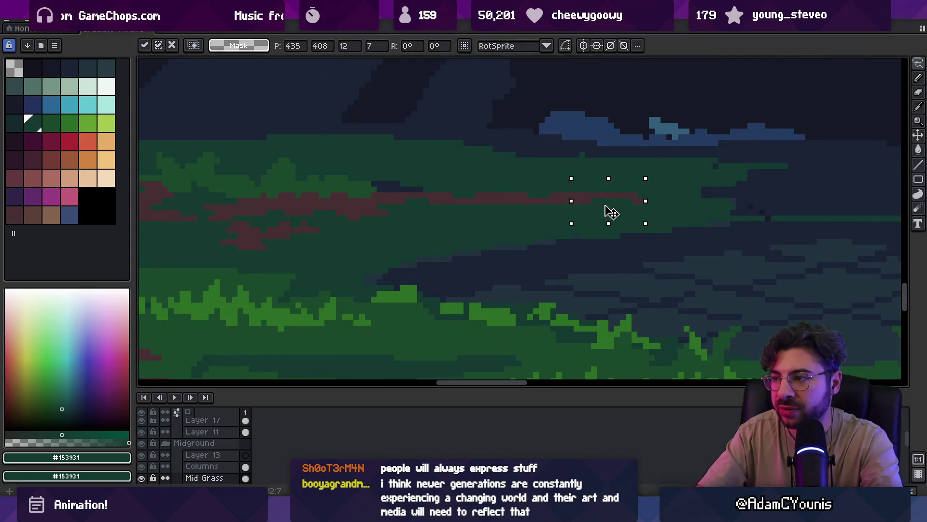
{"action": "key", "text": "Delete"}
{"action": "key", "text": "ctrl+d"}
{"action": "key", "text": "b"}
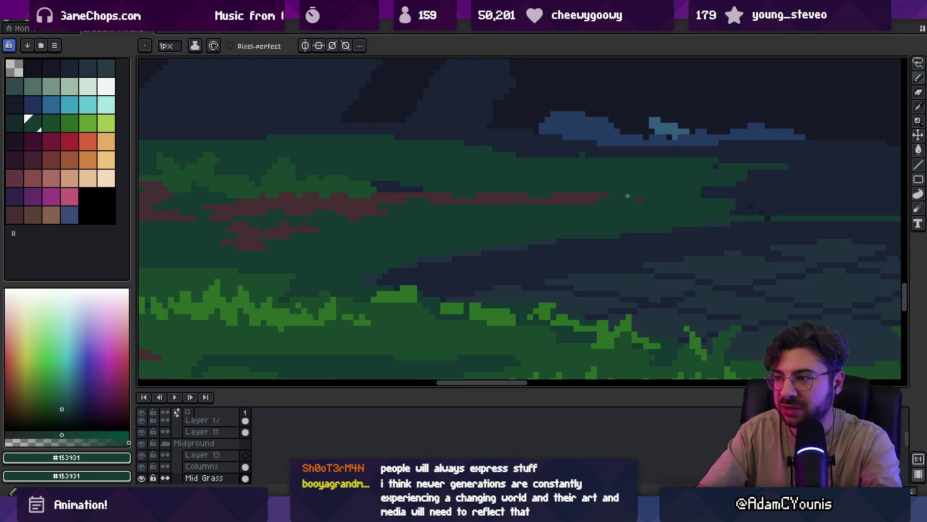
- Add a maroon #462F31 pixel to the strip
{"action": "key", "text": "z"}
{"action": "scroll", "coordinate": [570, 191], "scroll_direction": "down", "scroll_amount": 3}
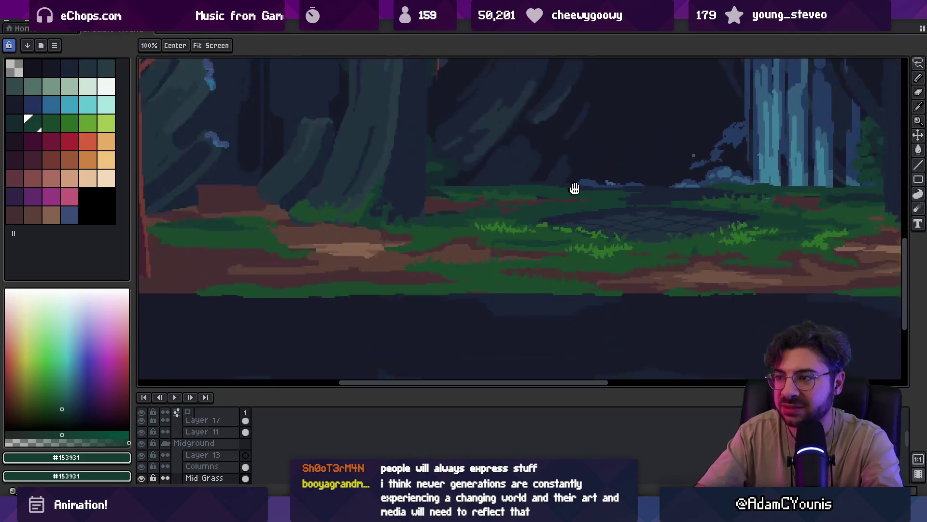
{"action": "scroll", "coordinate": [537, 190], "scroll_direction": "up", "scroll_amount": 5}
{"action": "left_click", "coordinate": [561, 197], "text": "alt"}
{"action": "key", "text": "b"}
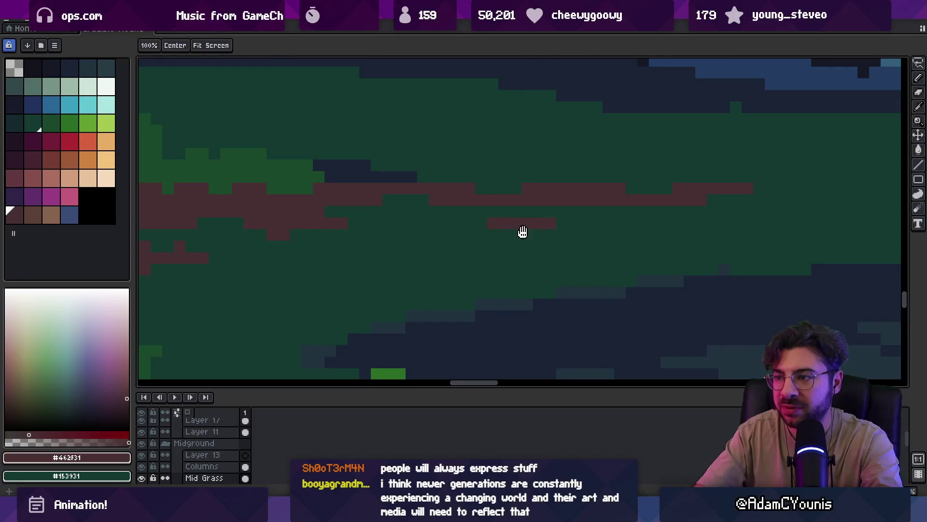
{"action": "scroll", "coordinate": [545, 206], "scroll_direction": "left", "scroll_amount": 3}
{"action": "left_click", "coordinate": [507, 219]}
- Compare dark green #153931 and brown #462F31 samples across the canopy while zooming
{"action": "key", "text": "z"}
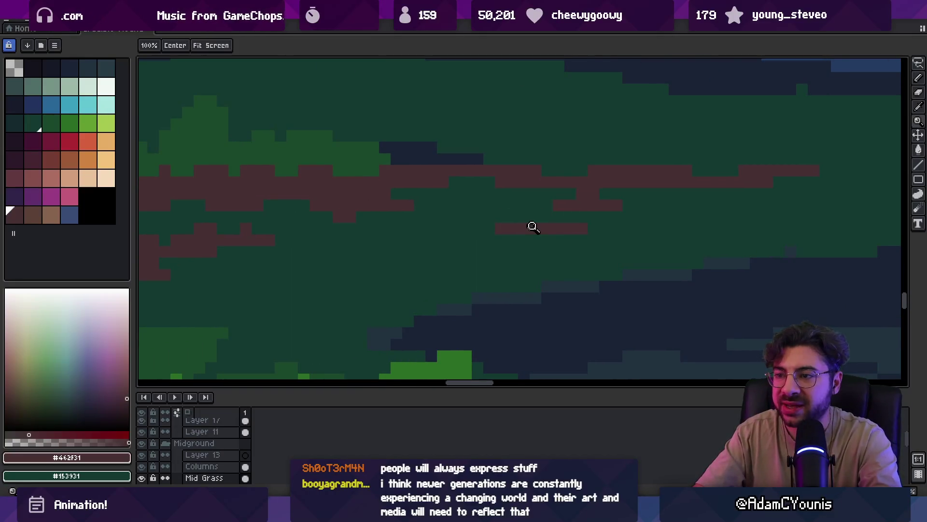
{"action": "scroll", "coordinate": [570, 224], "scroll_direction": "down", "scroll_amount": 3}
{"action": "scroll", "coordinate": [545, 201], "scroll_direction": "right", "scroll_amount": 3}
{"action": "scroll", "coordinate": [556, 195], "scroll_direction": "up", "scroll_amount": 5}
{"action": "key", "text": "b"}
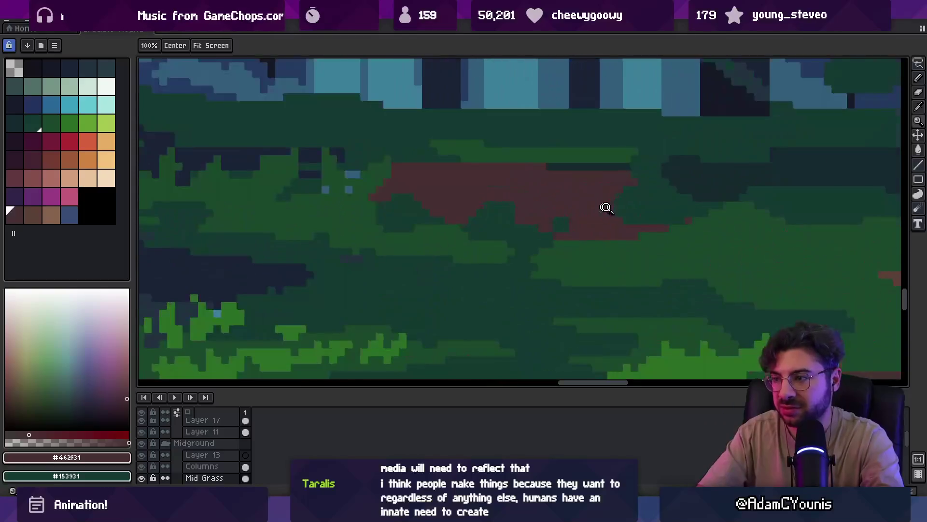
{"action": "left_click", "coordinate": [650, 201], "text": "alt"}
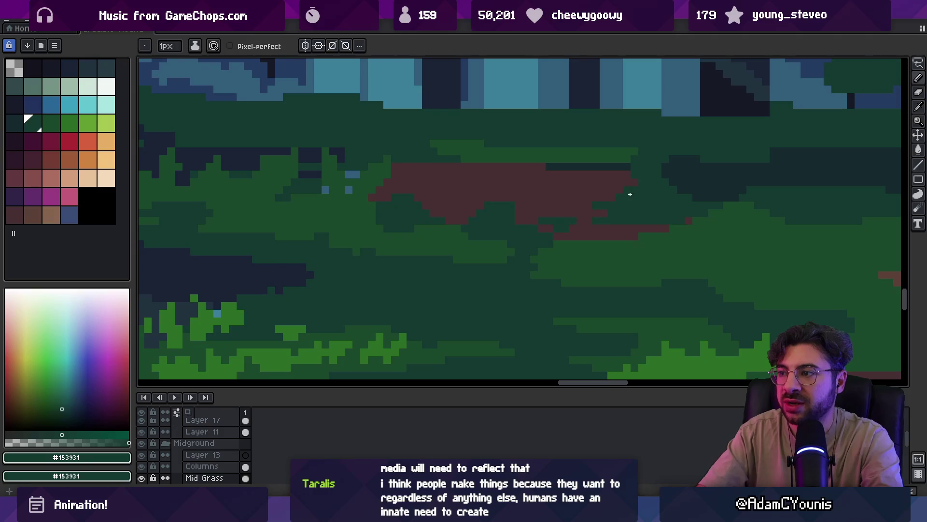
{"action": "key", "text": "z"}
{"action": "scroll", "coordinate": [628, 191], "scroll_direction": "down", "scroll_amount": 3}
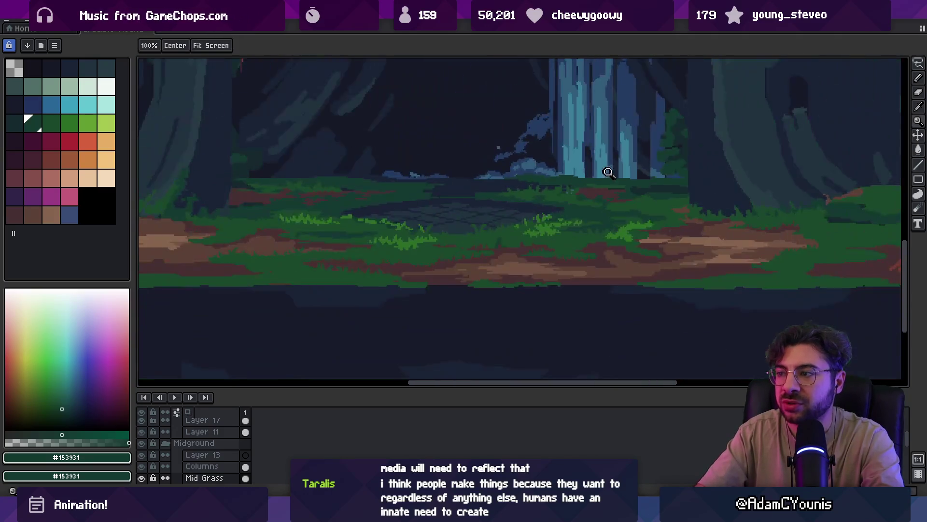
{"action": "scroll", "coordinate": [648, 193], "scroll_direction": "up", "scroll_amount": 4}
{"action": "key", "text": "b"}
{"action": "left_click", "coordinate": [611, 207], "text": "alt"}
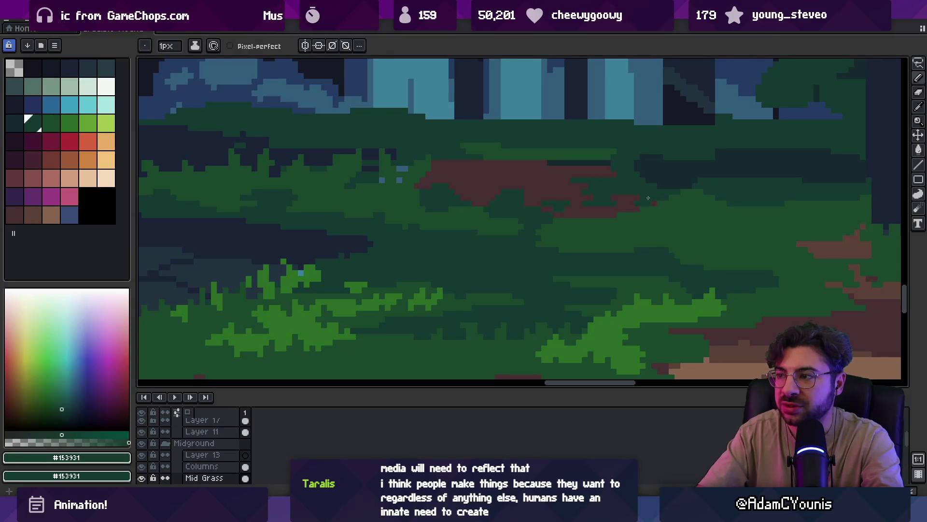
- Paint dark green #153931 over two runs of red canopy pixels
{"action": "key", "text": "z"}
{"action": "scroll", "coordinate": [650, 194], "scroll_direction": "down", "scroll_amount": 3}
{"action": "scroll", "coordinate": [584, 191], "scroll_direction": "up", "scroll_amount": 5}
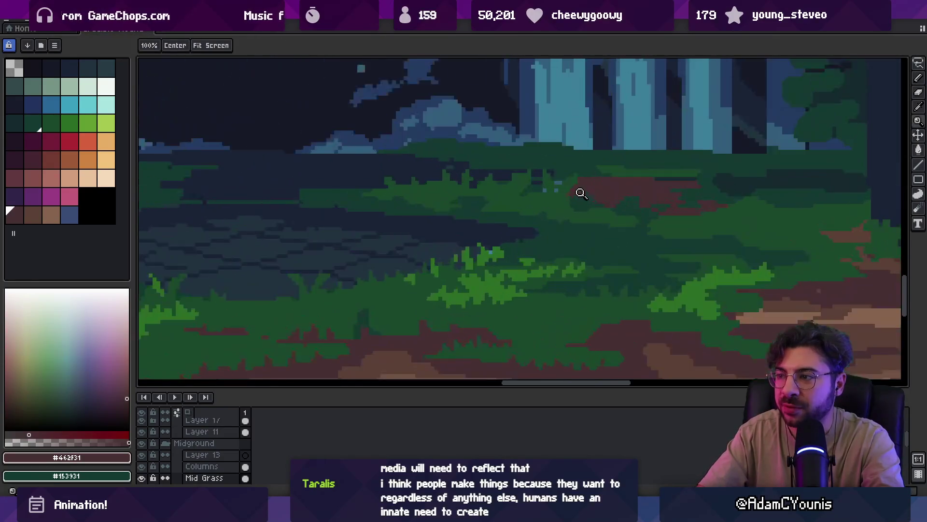
{"action": "left_click", "coordinate": [609, 201], "text": "alt"}
{"action": "key", "text": "b"}
{"action": "mouse_move", "coordinate": [552, 191]}
{"action": "left_mouse_down"}
{"action": "mouse_move", "coordinate": [541, 201]}
{"action": "mouse_move", "coordinate": [487, 195]}
{"action": "left_mouse_up"}
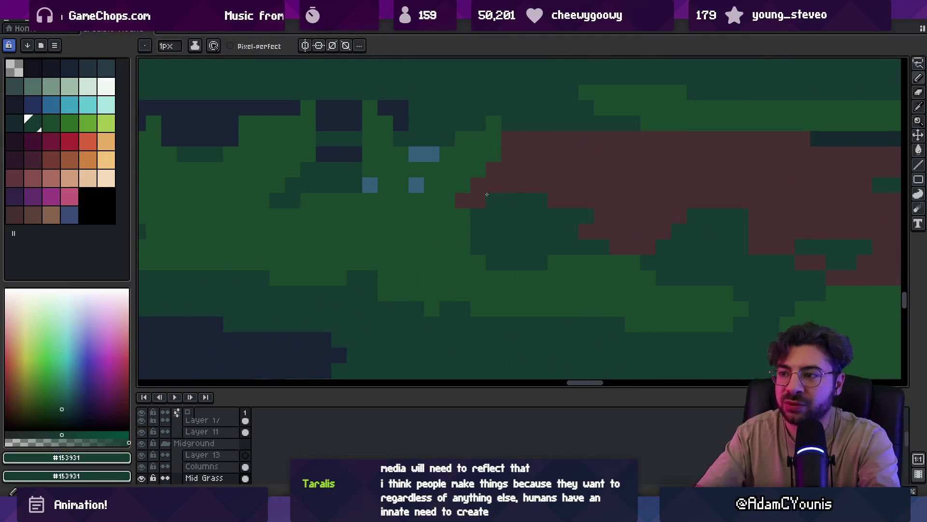
{"action": "left_click_drag", "start_coordinate": [587, 203], "coordinate": [664, 214]}
- Touch up canopy pixels: add one reddish-brown #462F31 pixel and repaint a red one dark green
{"action": "key", "text": "z"}
{"action": "scroll", "coordinate": [648, 211], "scroll_direction": "down", "scroll_amount": 3}
{"action": "scroll", "coordinate": [541, 203], "scroll_direction": "up", "scroll_amount": 5}
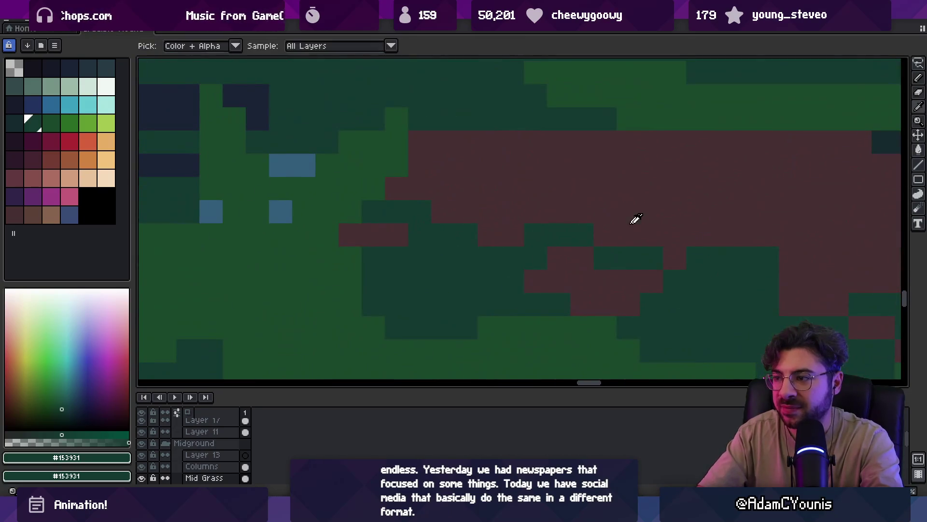
{"action": "left_click", "coordinate": [630, 220], "text": "alt"}
{"action": "key", "text": "b"}
{"action": "left_click_drag", "start_coordinate": [642, 253], "coordinate": [526, 199]}
{"action": "right_click", "coordinate": [620, 232]}
{"action": "left_click", "coordinate": [586, 232]}
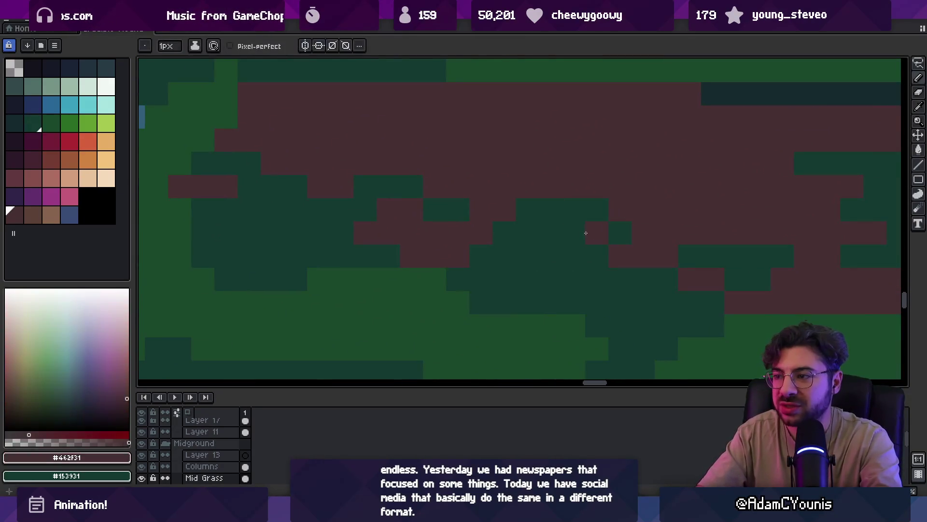
{"action": "key", "text": "z"}
{"action": "scroll", "coordinate": [586, 217], "scroll_direction": "down", "scroll_amount": 3}
{"action": "scroll", "coordinate": [582, 215], "scroll_direction": "up", "scroll_amount": 3}
{"action": "left_click", "coordinate": [555, 227], "text": "alt"}
{"action": "key", "text": "b"}
- Cover the red row and remaining red spots on the left canopy with dark green #153931
{"action": "left_click", "coordinate": [523, 233], "text": "alt"}
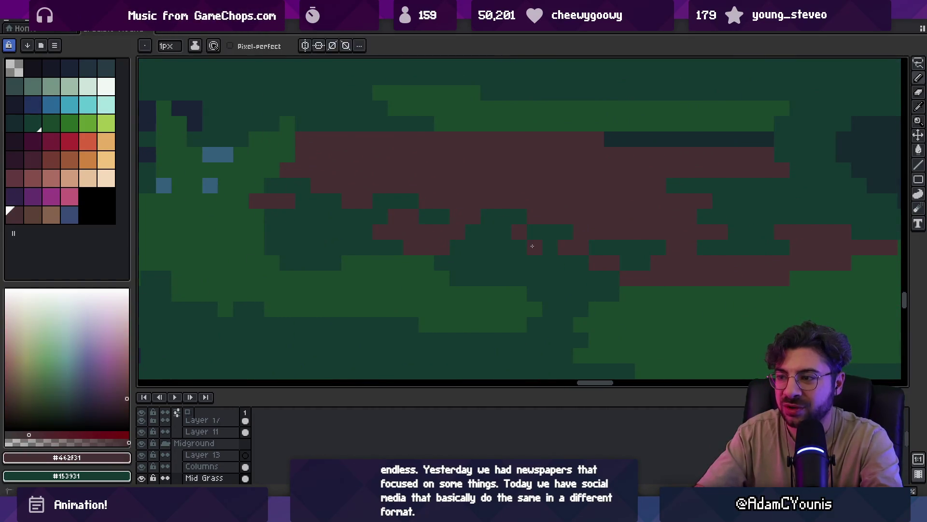
{"action": "key", "text": "z"}
{"action": "scroll", "coordinate": [521, 217], "scroll_direction": "down", "scroll_amount": 3}
{"action": "scroll", "coordinate": [584, 212], "scroll_direction": "up", "scroll_amount": 3}
{"action": "key", "text": "b"}
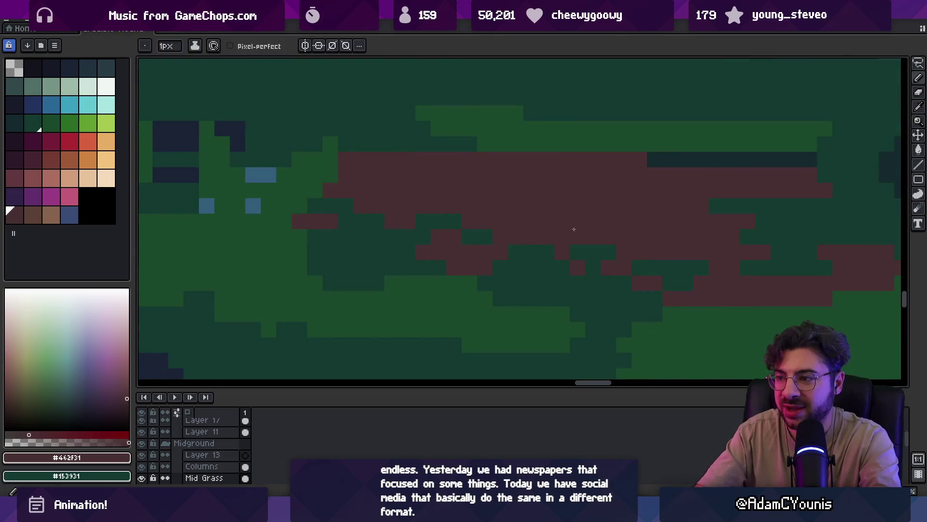
{"action": "left_click", "coordinate": [517, 245], "text": "alt"}
{"action": "left_click", "coordinate": [457, 234], "text": "alt"}
{"action": "left_click", "coordinate": [440, 216], "text": "alt"}
{"action": "mouse_move", "coordinate": [439, 216]}
{"action": "left_mouse_down"}
{"action": "mouse_move", "coordinate": [366, 216]}
{"action": "mouse_move", "coordinate": [345, 202]}
{"action": "left_mouse_up"}
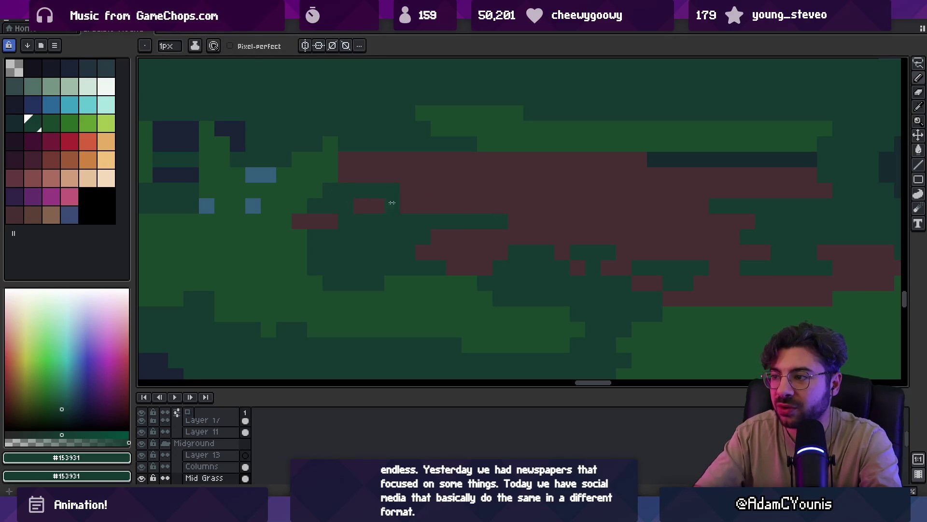
{"action": "left_click_drag", "start_coordinate": [399, 192], "coordinate": [429, 191]}
{"action": "left_click", "coordinate": [445, 204]}
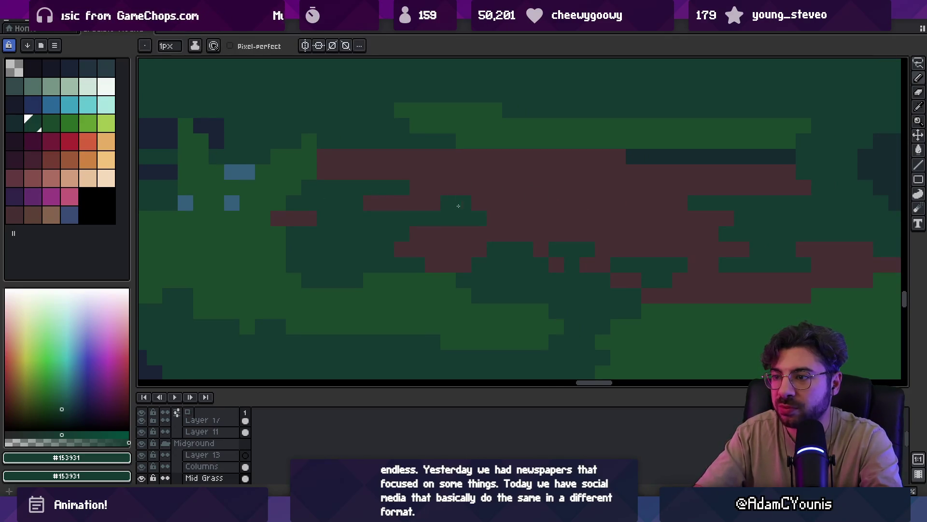
- Check the scene zoomed out, then paint a dark-green row over red and navy pixels on the right
{"action": "key", "text": "z"}
{"action": "scroll", "coordinate": [511, 170], "scroll_direction": "down", "scroll_amount": 5}
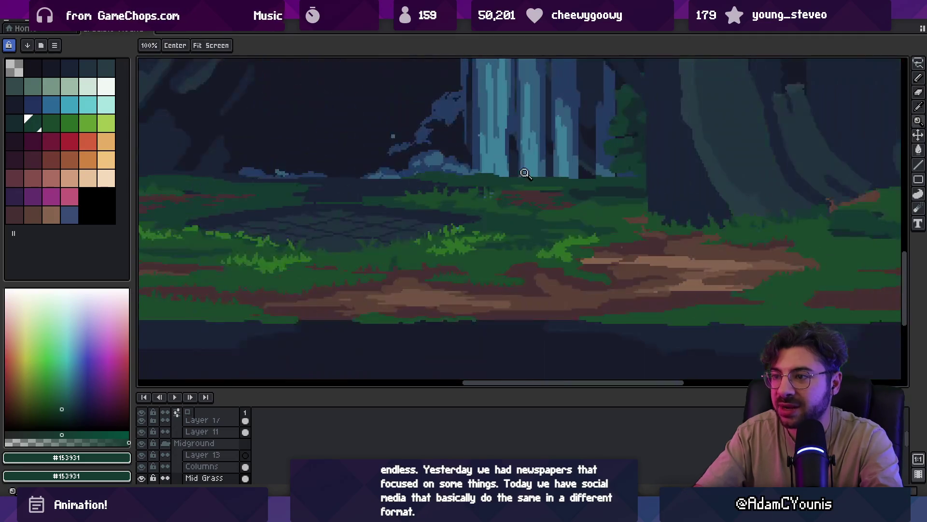
{"action": "scroll", "coordinate": [581, 183], "scroll_direction": "up", "scroll_amount": 4}
{"action": "scroll", "coordinate": [575, 203], "scroll_direction": "up", "scroll_amount": 3}
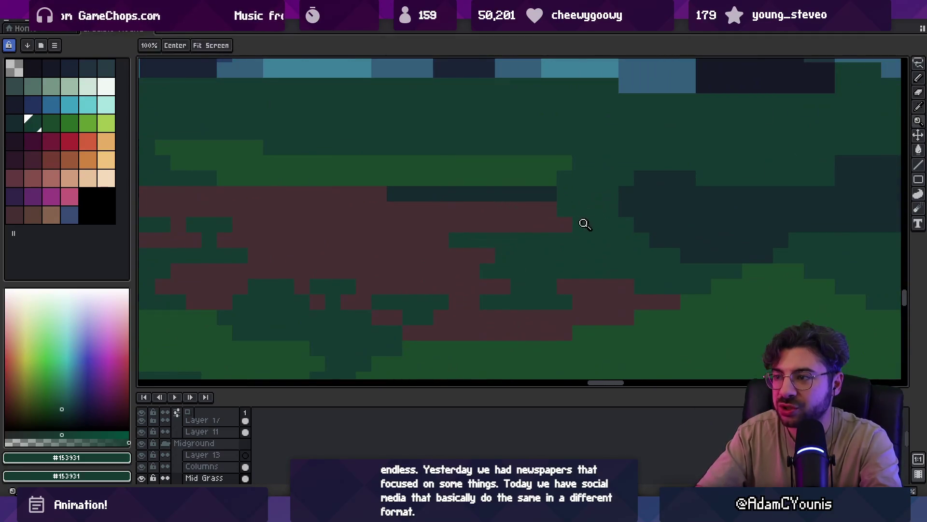
{"action": "key", "text": "b"}
{"action": "scroll", "coordinate": [531, 210], "scroll_direction": "down", "scroll_amount": 4}
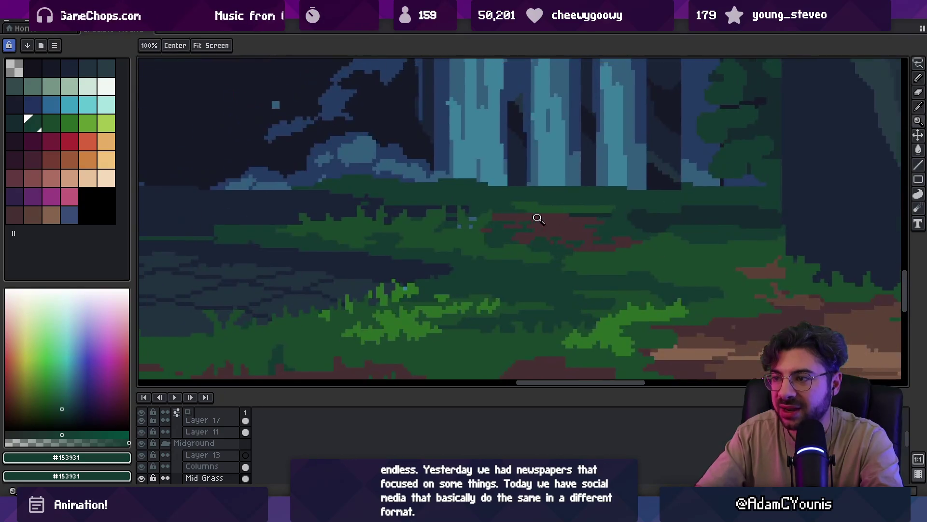
{"action": "scroll", "coordinate": [401, 203], "scroll_direction": "up", "scroll_amount": 4}
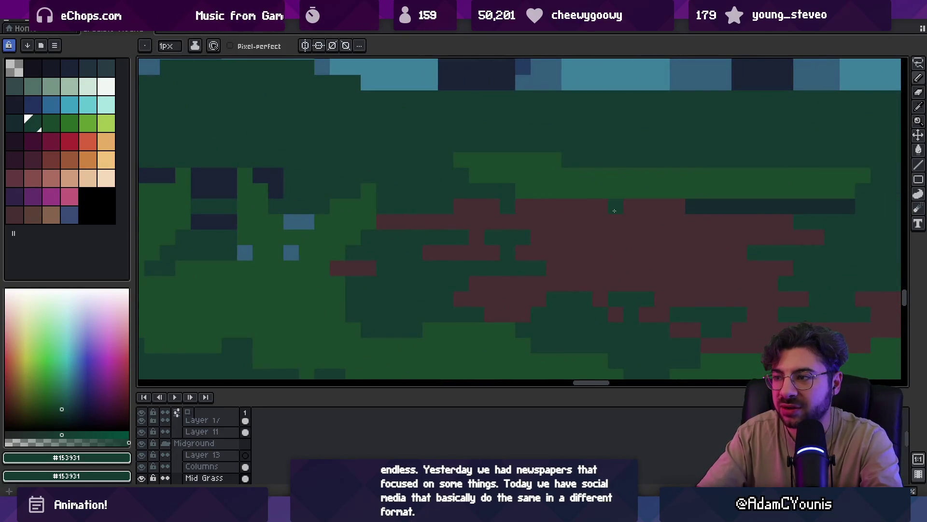
{"action": "left_click_drag", "start_coordinate": [658, 209], "coordinate": [740, 206]}
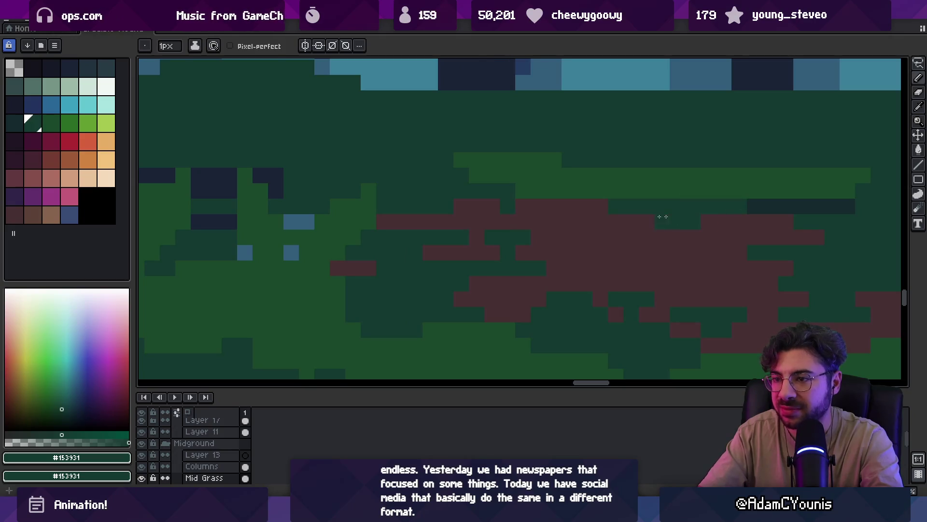
{"action": "scroll", "coordinate": [555, 222], "scroll_direction": "left", "scroll_amount": 5}
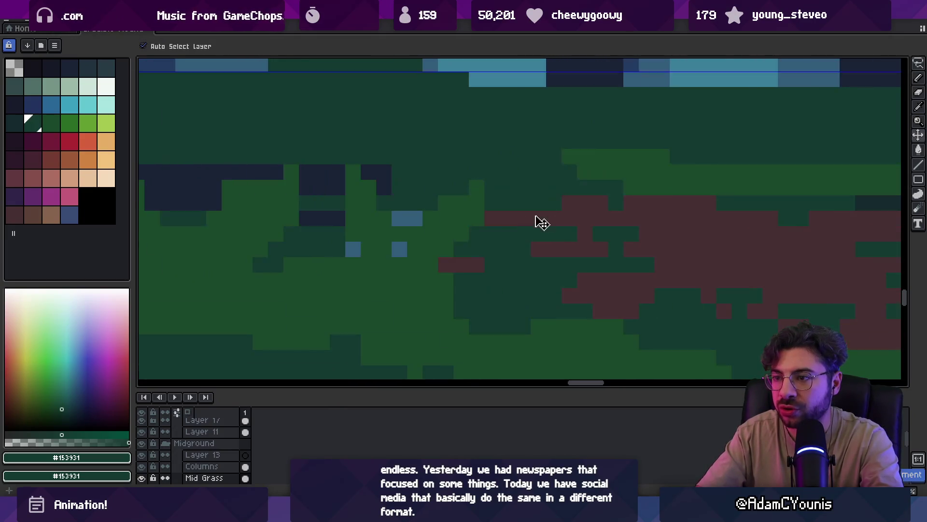
- Pan across the canopy and paint one cell dark navy #1a2336
{"action": "key", "text": "z"}
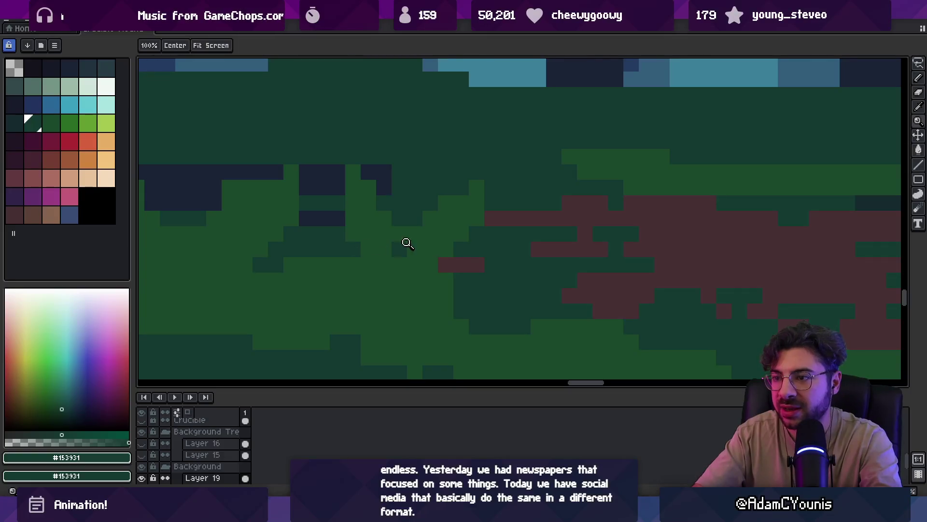
{"action": "scroll", "coordinate": [396, 245], "scroll_direction": "down", "scroll_amount": 5}
{"action": "scroll", "coordinate": [467, 234], "scroll_direction": "up", "scroll_amount": 5}
{"action": "key", "text": "v"}
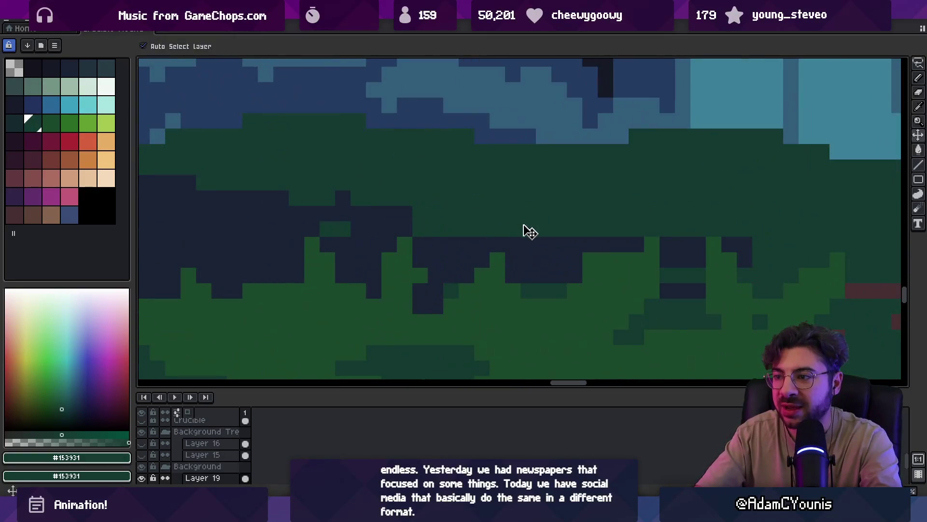
{"action": "left_click_drag", "start_coordinate": [378, 226], "coordinate": [410, 216]}
{"action": "key", "text": "b"}
{"action": "left_click", "coordinate": [420, 218], "text": "alt"}
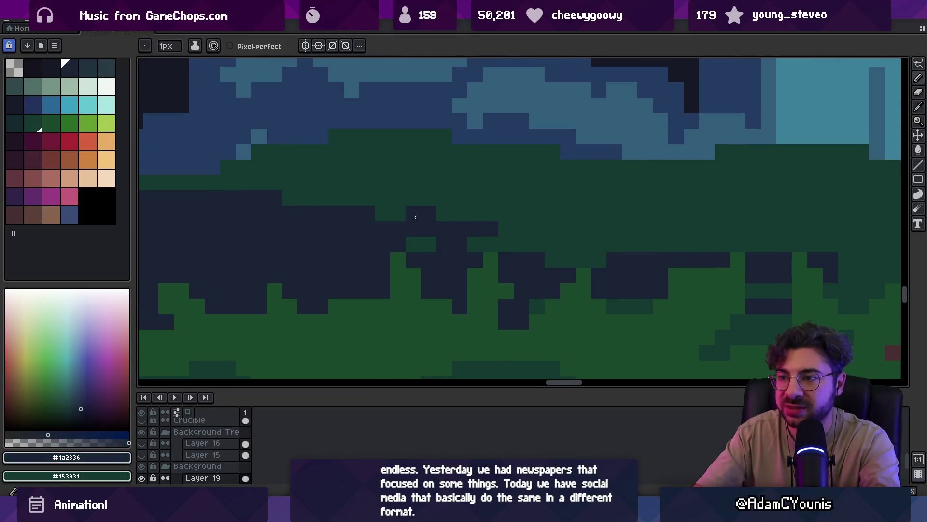
{"action": "left_click", "coordinate": [390, 214]}
- Paint three canopy cells dark green #153931 and zoom out to view the full scene
{"action": "scroll", "coordinate": [389, 213], "scroll_direction": "down", "scroll_amount": 4}
{"action": "scroll", "coordinate": [430, 240], "scroll_direction": "up", "scroll_amount": 5}
{"action": "left_click", "coordinate": [450, 190], "text": "alt"}
{"action": "left_click_drag", "start_coordinate": [425, 211], "coordinate": [478, 211]}
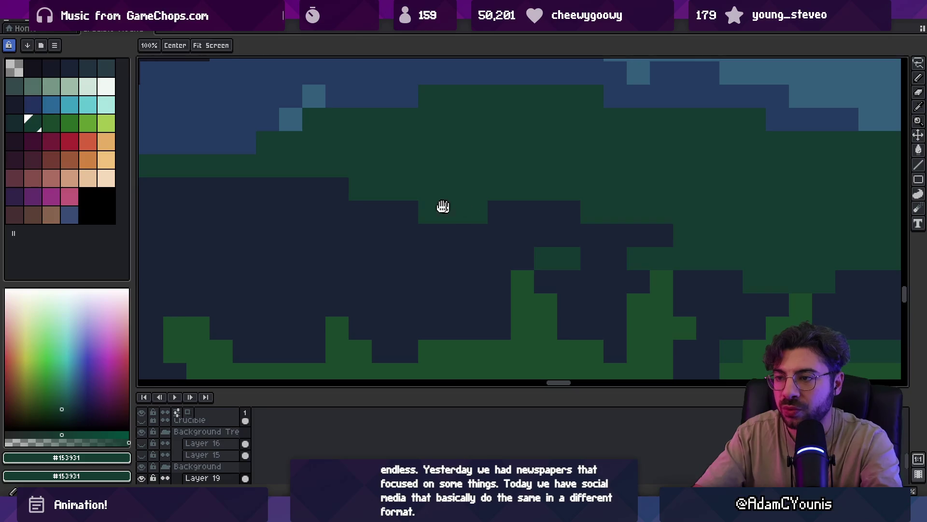
{"action": "scroll", "coordinate": [451, 207], "scroll_direction": "down", "scroll_amount": 2}
{"action": "scroll", "coordinate": [404, 207], "scroll_direction": "down", "scroll_amount": 5}
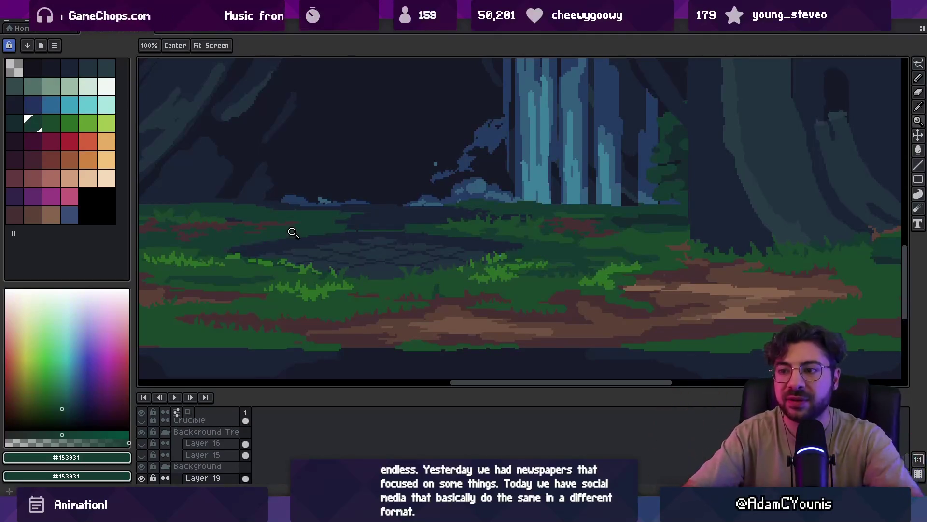
{"action": "scroll", "coordinate": [335, 224], "scroll_direction": "up", "scroll_amount": 3}
- Make Mid Grass the active layer and sample dark green #153931 from the treeline
{"action": "key", "text": "v"}
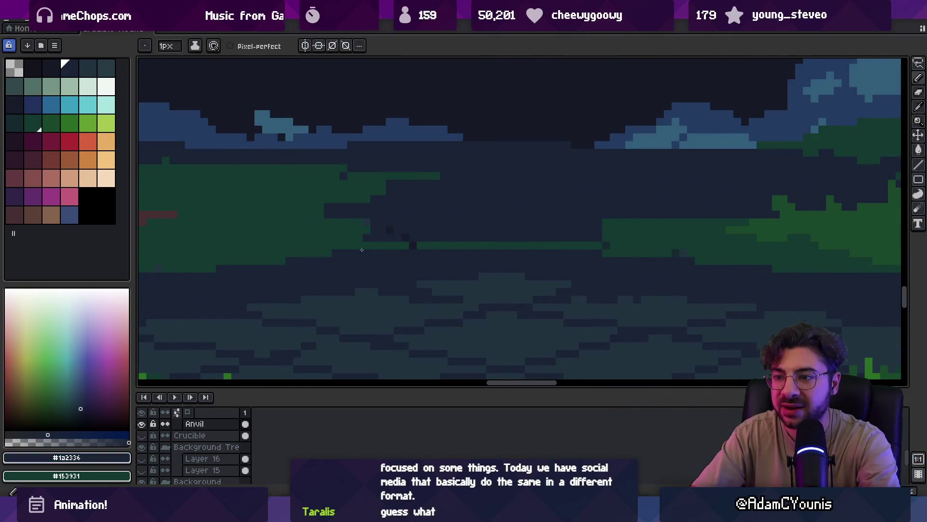
{"action": "left_click", "coordinate": [380, 277]}
{"action": "key", "text": "i"}
{"action": "key", "text": "b"}
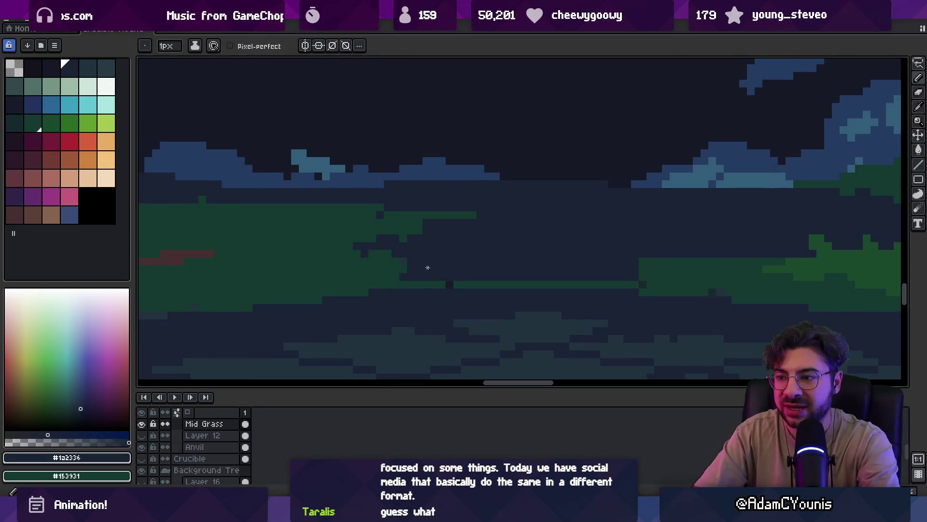
{"action": "left_click", "coordinate": [440, 219], "text": "alt"}
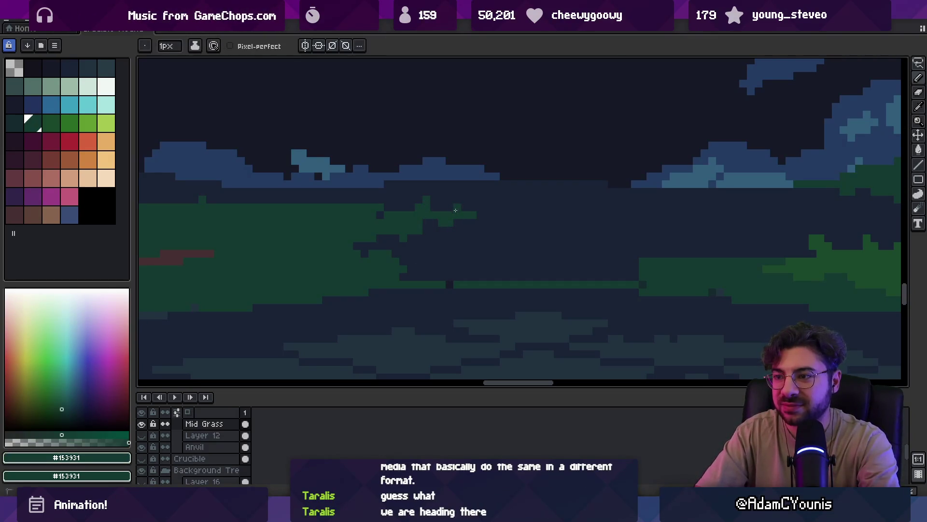
{"action": "key", "text": "z"}
{"action": "scroll", "coordinate": [428, 179], "scroll_direction": "down", "scroll_amount": 3}
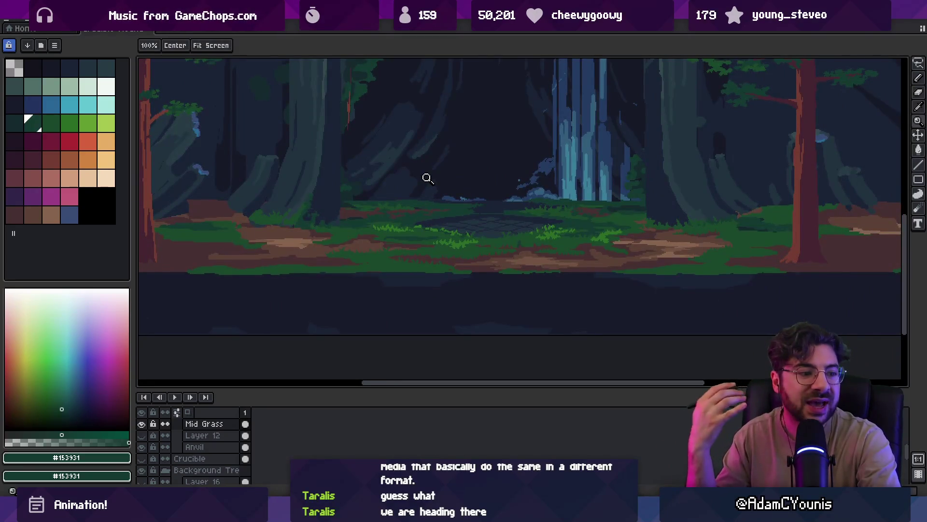
{"action": "scroll", "coordinate": [496, 198], "scroll_direction": "up", "scroll_amount": 5}
- Alternate navy #1a2336 and dark green #153931 touches in the treeline, reviewing the zoomed-out scene
{"action": "key", "text": "i"}
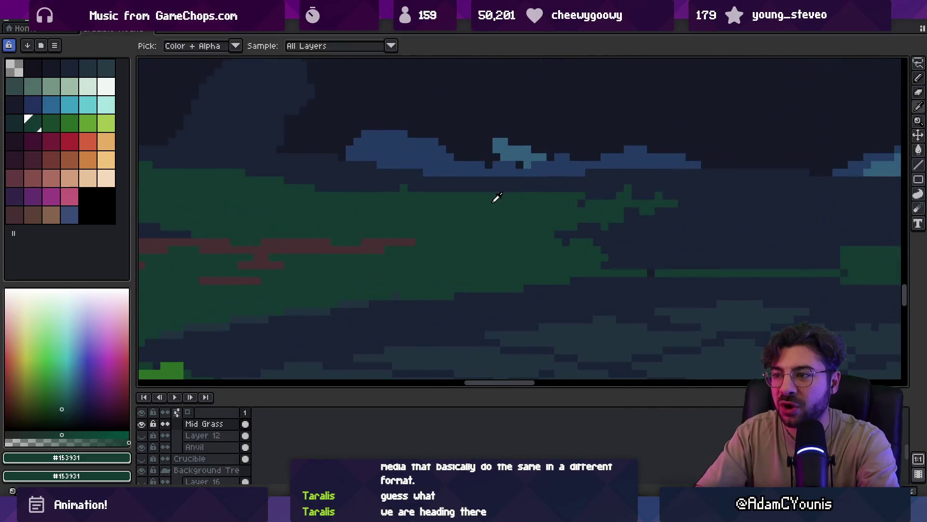
{"action": "key", "text": "z"}
{"action": "key", "text": "b"}
{"action": "left_click", "coordinate": [521, 226], "text": "alt"}
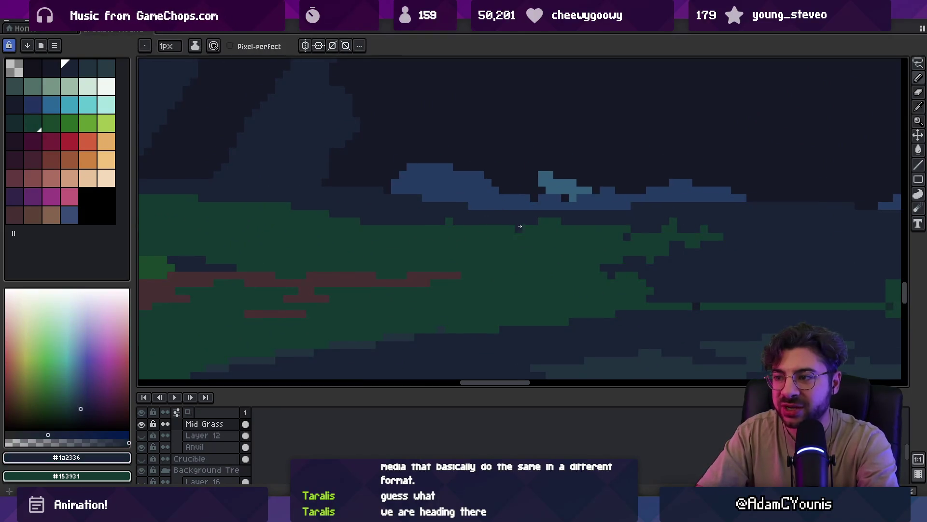
{"action": "key", "text": "alt"}
{"action": "key", "text": "alt"}
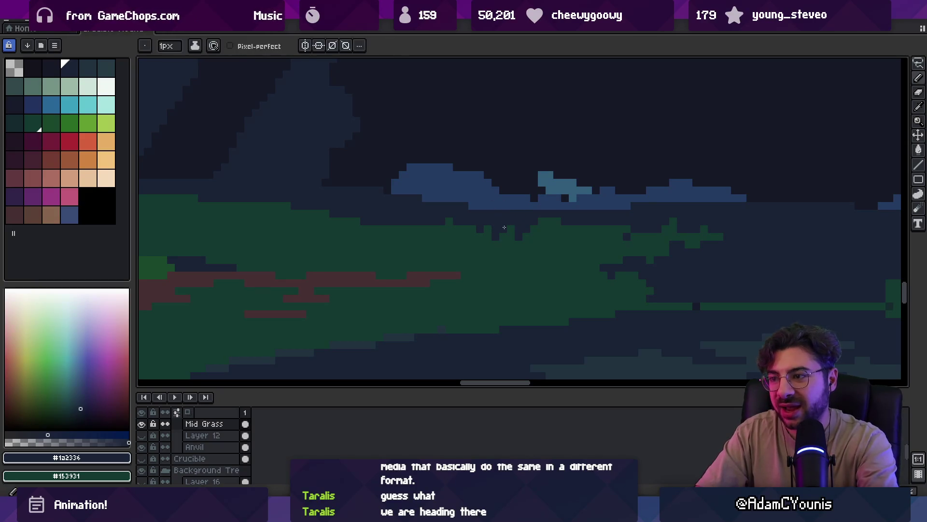
{"action": "left_click", "coordinate": [457, 233], "text": "alt"}
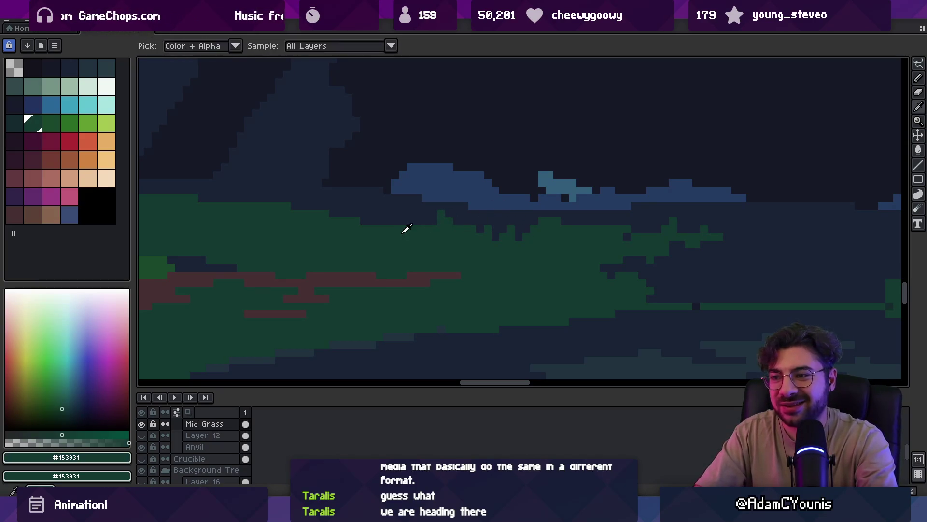
{"action": "key", "text": "z"}
{"action": "scroll", "coordinate": [410, 205], "scroll_direction": "down", "scroll_amount": 5}
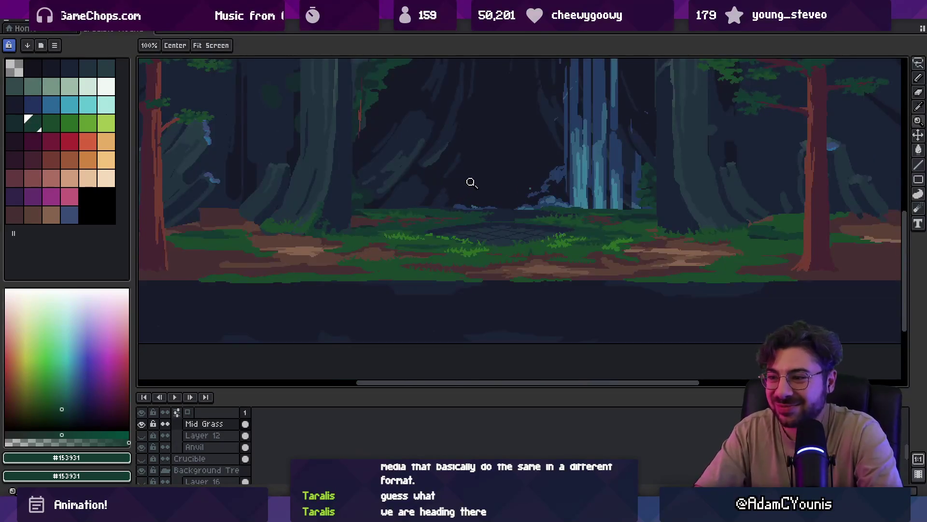
{"action": "scroll", "coordinate": [524, 212], "scroll_direction": "up", "scroll_amount": 5}
- Shift the Mid Grass layer content down-left, then sample navy #1a2336 again
{"action": "key", "text": "v"}
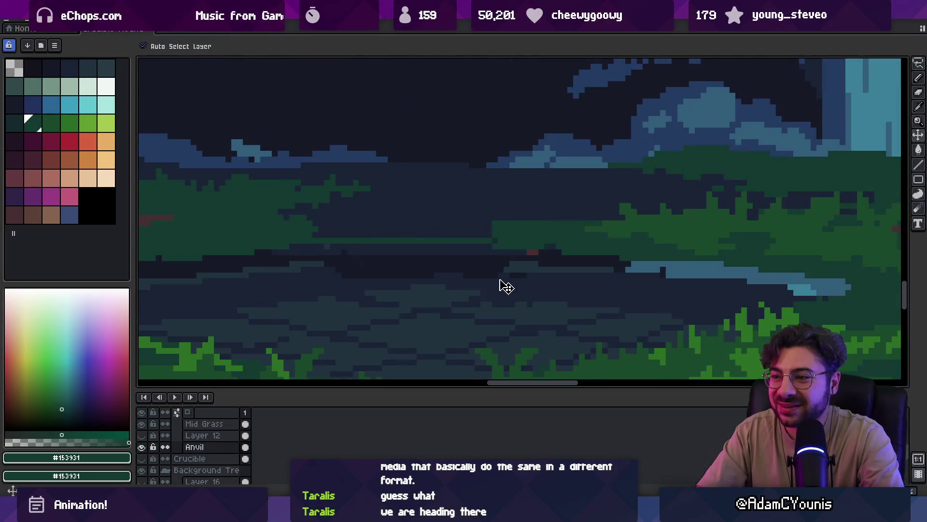
{"action": "left_click_drag", "start_coordinate": [526, 216], "coordinate": [521, 228]}
{"action": "key", "text": "b"}
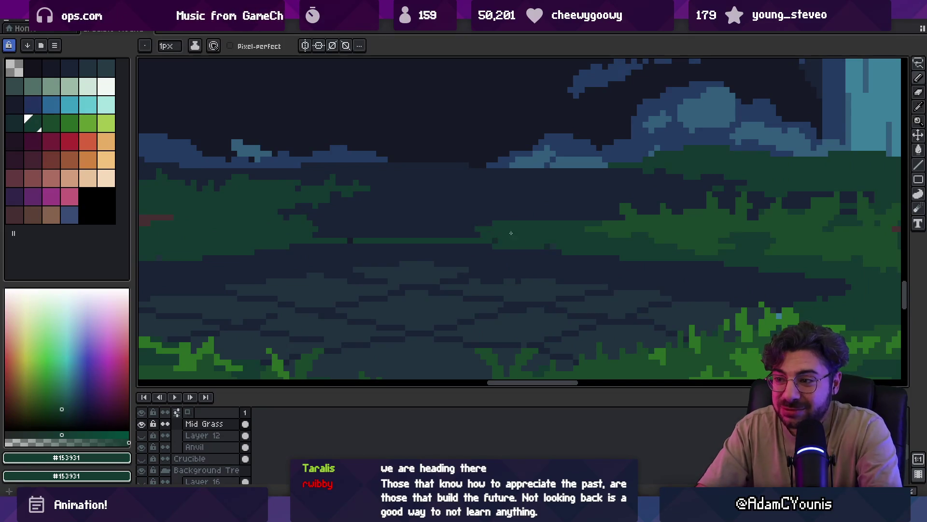
{"action": "key", "text": "i"}
{"action": "key", "text": "b"}
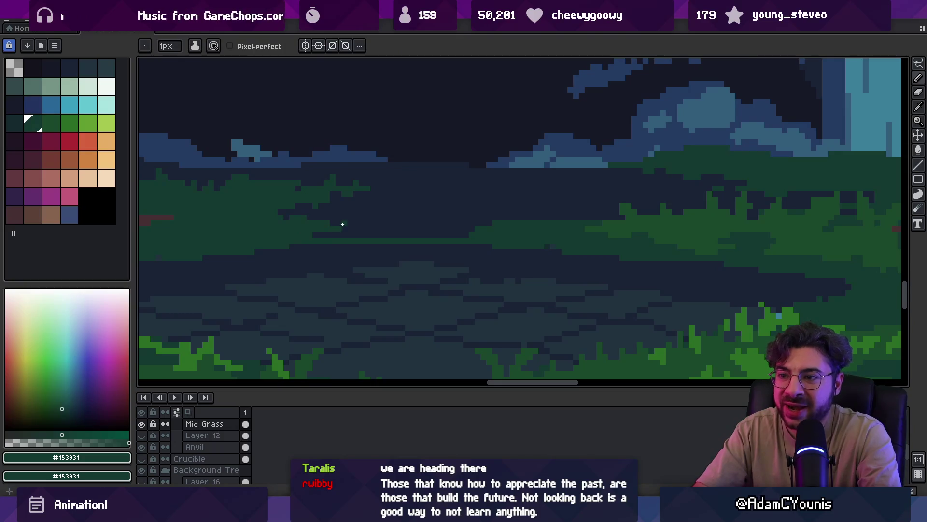
{"action": "key", "text": "i"}
{"action": "left_click", "coordinate": [325, 228]}
{"action": "key", "text": "b"}
- Sample dark green #153931 from the treeline centre after checking the zoomed-out view
{"action": "key", "text": "z"}
{"action": "scroll", "coordinate": [395, 217], "scroll_direction": "down", "scroll_amount": 1}
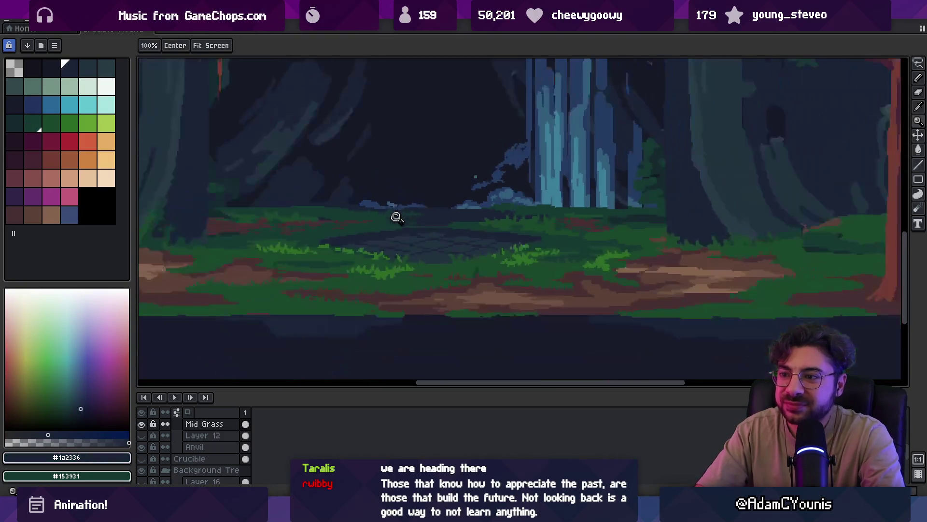
{"action": "scroll", "coordinate": [435, 226], "scroll_direction": "down", "scroll_amount": 1}
{"action": "scroll", "coordinate": [435, 226], "scroll_direction": "up", "scroll_amount": 3}
{"action": "key", "text": "i"}
{"action": "left_click", "coordinate": [387, 218]}
{"action": "key", "text": "b"}
{"action": "key", "text": "i"}
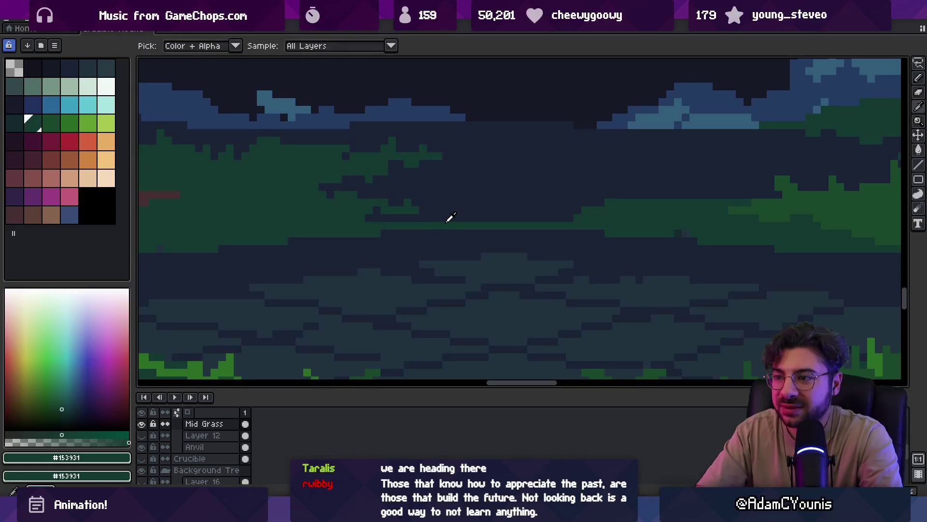
{"action": "key", "text": "b"}
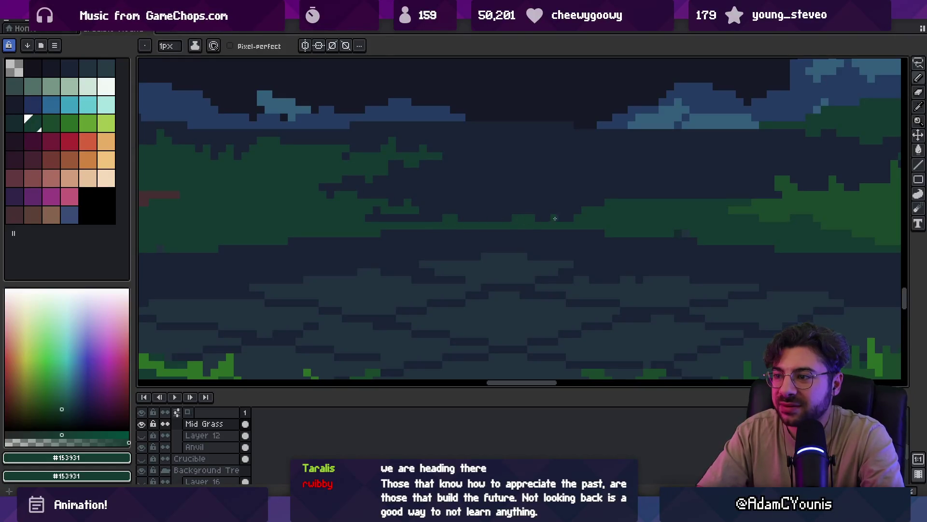
- Touch up the right end of the treeline with navy #1a2336 and dark green #153931
{"action": "key", "text": "z"}
{"action": "scroll", "coordinate": [560, 203], "scroll_direction": "down", "scroll_amount": 3}
{"action": "scroll", "coordinate": [543, 197], "scroll_direction": "up", "scroll_amount": 3}
{"action": "key", "text": "i"}
{"action": "key", "text": "b"}
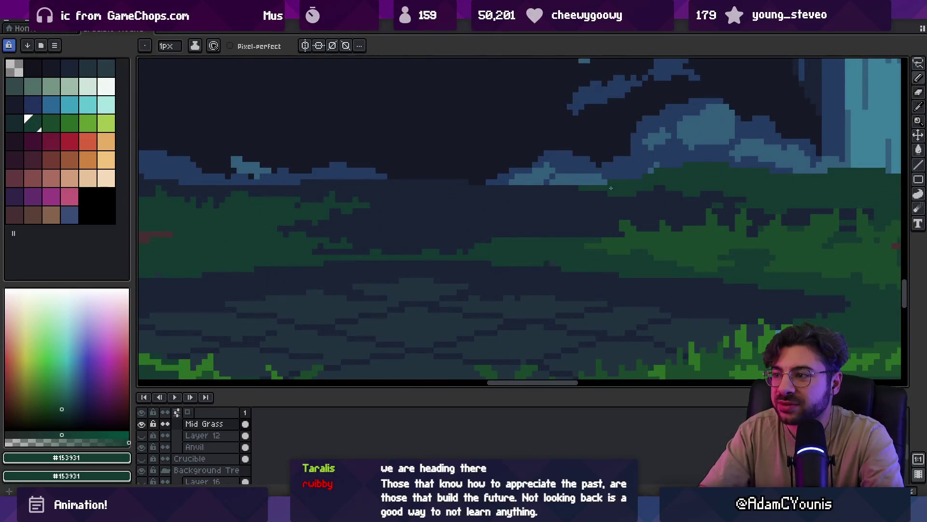
{"action": "key", "text": "i"}
{"action": "left_click", "coordinate": [634, 200]}
{"action": "key", "text": "b"}
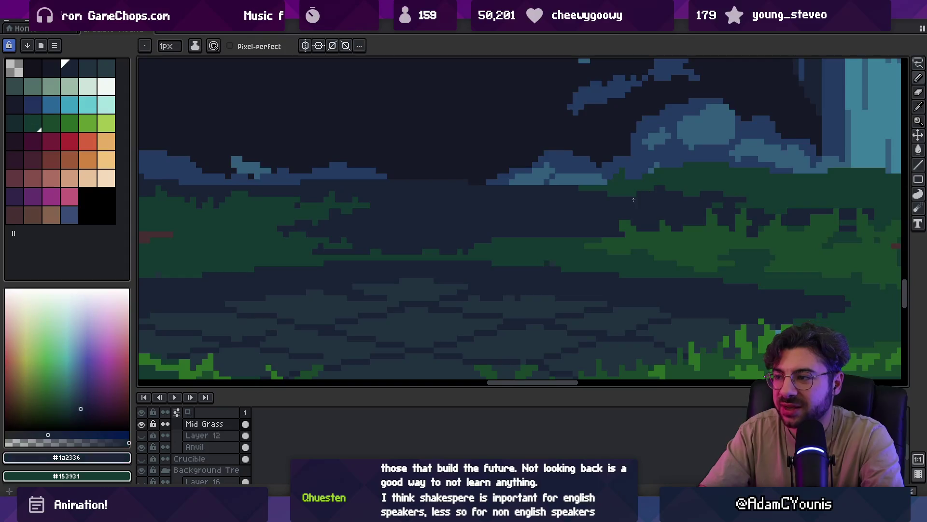
{"action": "key", "text": "i"}
{"action": "left_click", "coordinate": [640, 193]}
{"action": "key", "text": "b"}
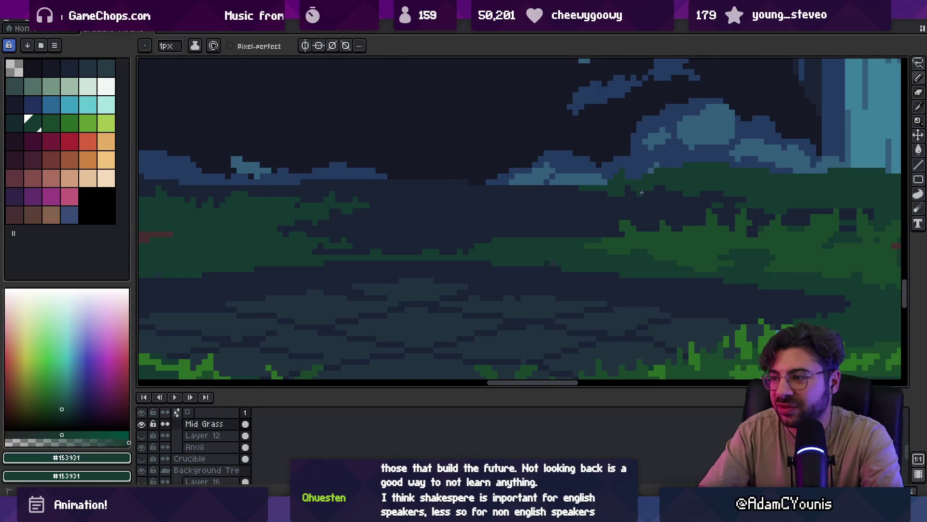
- Sample mid green #1a482c from the grass and select Layer 11
{"action": "key", "text": "z"}
{"action": "scroll", "coordinate": [451, 204], "scroll_direction": "down", "scroll_amount": 5}
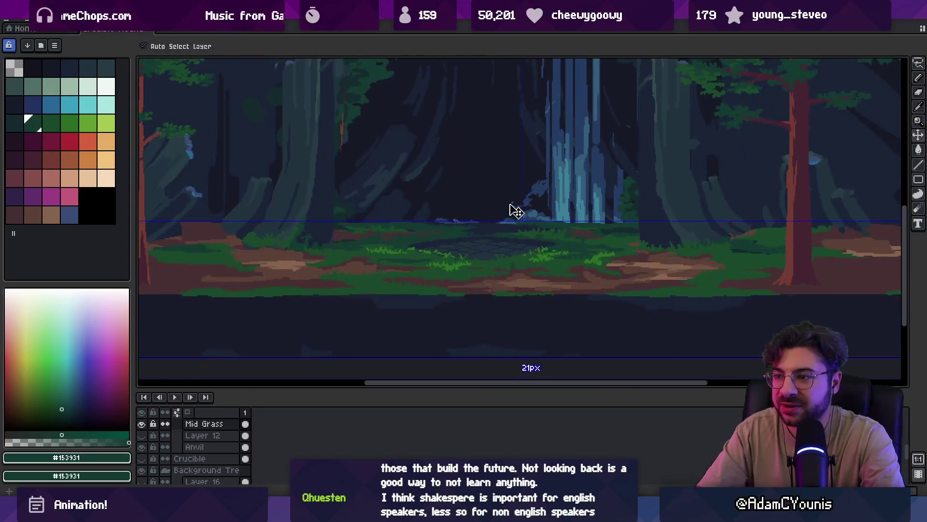
{"action": "scroll", "coordinate": [439, 259], "scroll_direction": "up", "scroll_amount": 5}
{"action": "left_click", "coordinate": [456, 239], "text": "alt"}
{"action": "key", "text": "b"}
{"action": "left_click", "coordinate": [464, 251], "text": "ctrl"}
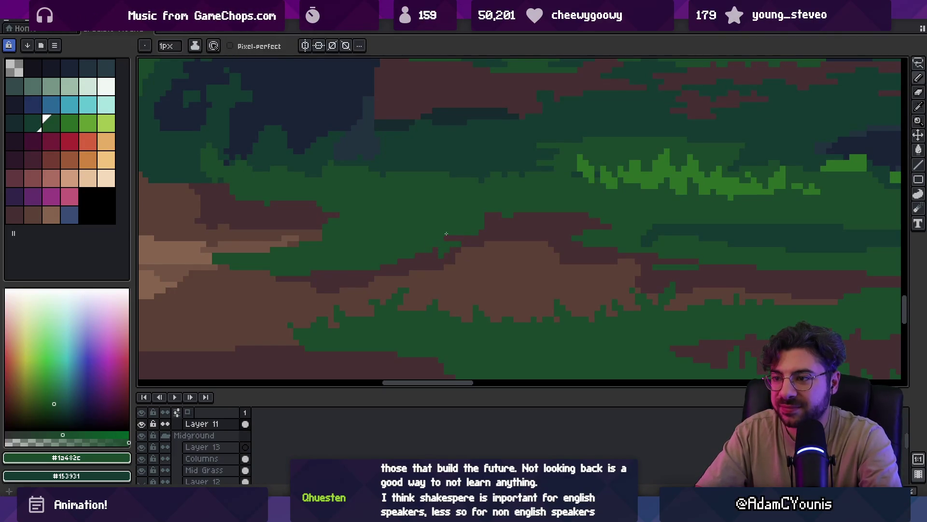
- Draw a maroon #462f31 row of pixels along the ground's path edge
{"action": "scroll", "coordinate": [434, 227], "scroll_direction": "down", "scroll_amount": 4}
{"action": "scroll", "coordinate": [449, 237], "scroll_direction": "up", "scroll_amount": 5}
{"action": "left_click", "coordinate": [435, 230], "text": "alt"}
{"action": "left_click", "coordinate": [437, 219], "text": "alt"}
{"action": "left_click", "coordinate": [440, 229]}
{"action": "left_click", "coordinate": [406, 245], "text": "alt"}
{"action": "left_click_drag", "start_coordinate": [406, 242], "coordinate": [342, 242]}
- Paint a light brown #5c4137 highlight along the top of the dirt mound
{"action": "left_click", "coordinate": [382, 223], "text": "alt"}
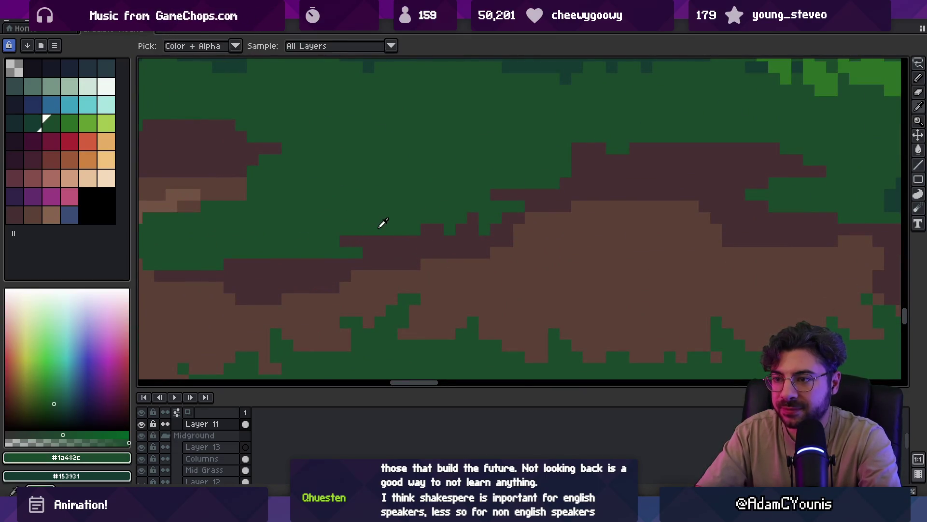
{"action": "scroll", "coordinate": [404, 214], "scroll_direction": "down", "scroll_amount": 3}
{"action": "scroll", "coordinate": [465, 192], "scroll_direction": "down", "scroll_amount": 2}
{"action": "scroll", "coordinate": [488, 212], "scroll_direction": "up", "scroll_amount": 3}
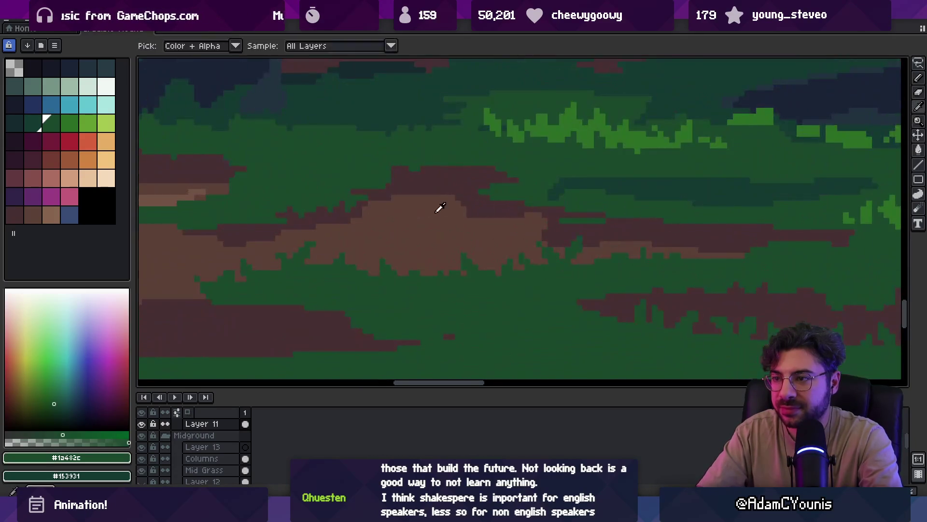
{"action": "left_click", "coordinate": [450, 207], "text": "alt"}
{"action": "left_click_drag", "start_coordinate": [438, 183], "coordinate": [462, 180]}
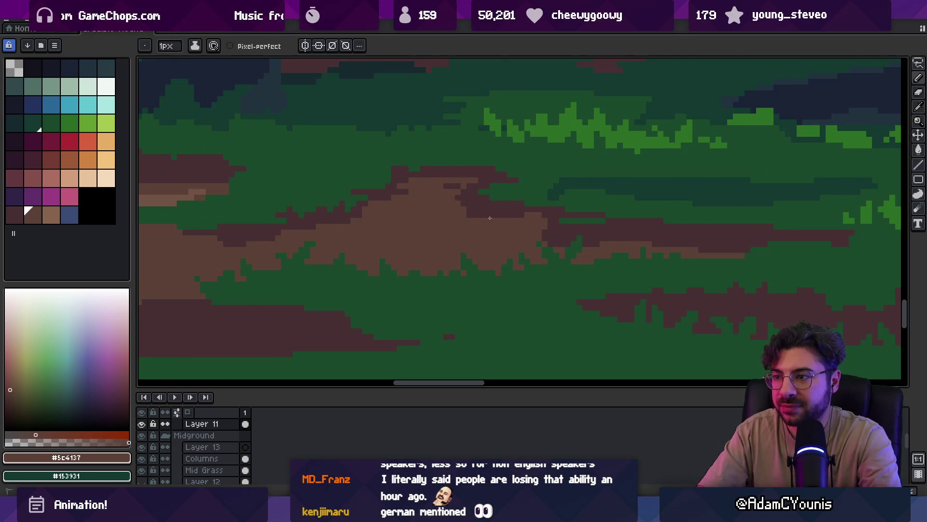
{"action": "scroll", "coordinate": [477, 215], "scroll_direction": "down", "scroll_amount": 3}
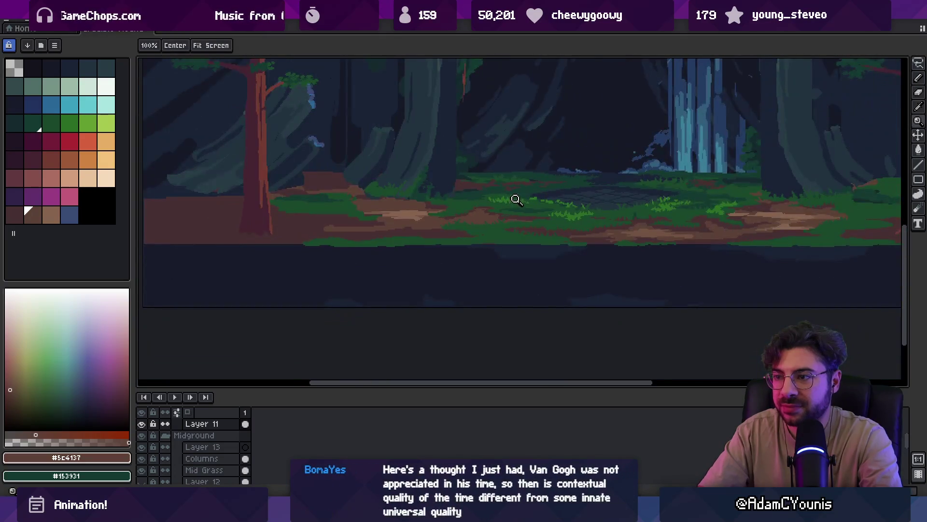
- Sample maroon #462f31 again and review the whole zoomed-out background
{"action": "scroll", "coordinate": [516, 199], "scroll_direction": "up", "scroll_amount": 5}
{"action": "key", "text": "b"}
{"action": "left_click", "coordinate": [466, 201], "text": "alt"}
{"action": "key", "text": "z"}
{"action": "scroll", "coordinate": [432, 203], "scroll_direction": "down", "scroll_amount": 5}
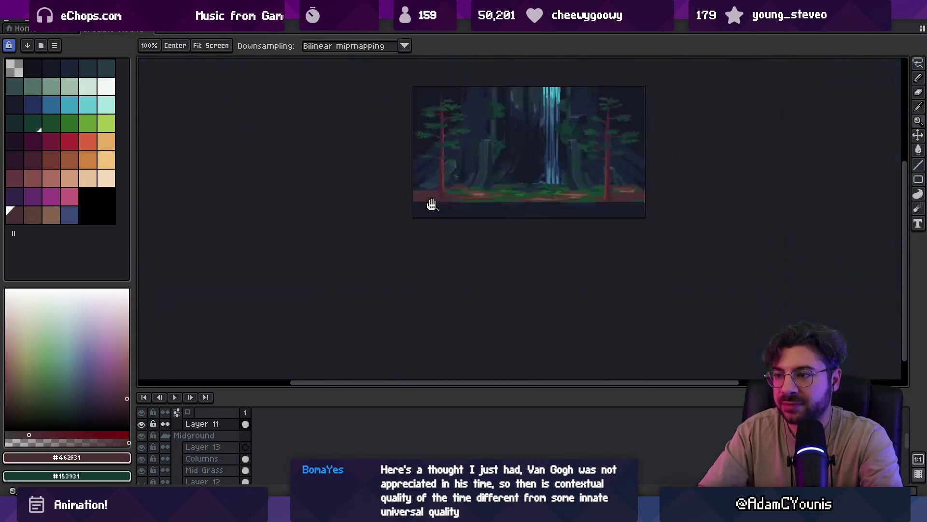
{"action": "scroll", "coordinate": [453, 207], "scroll_direction": "up", "scroll_amount": 2}
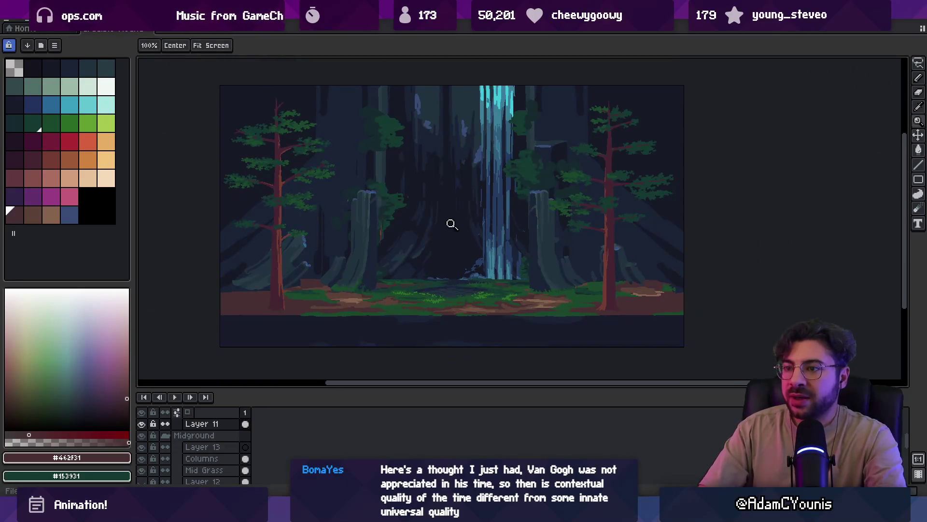
- Reopen the forest background sprite from Recent files and switch to Unity
{"action": "key", "text": "ctrl+w"}
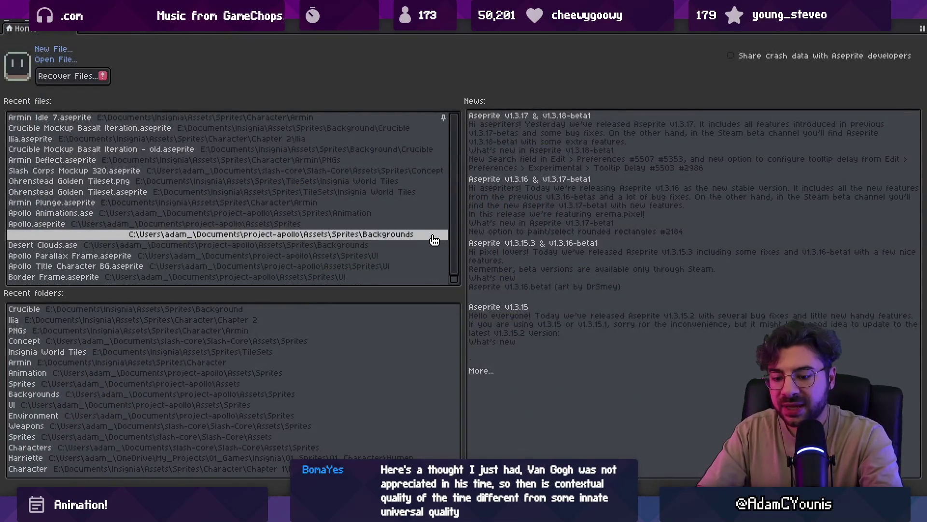
{"action": "left_click", "coordinate": [431, 237]}
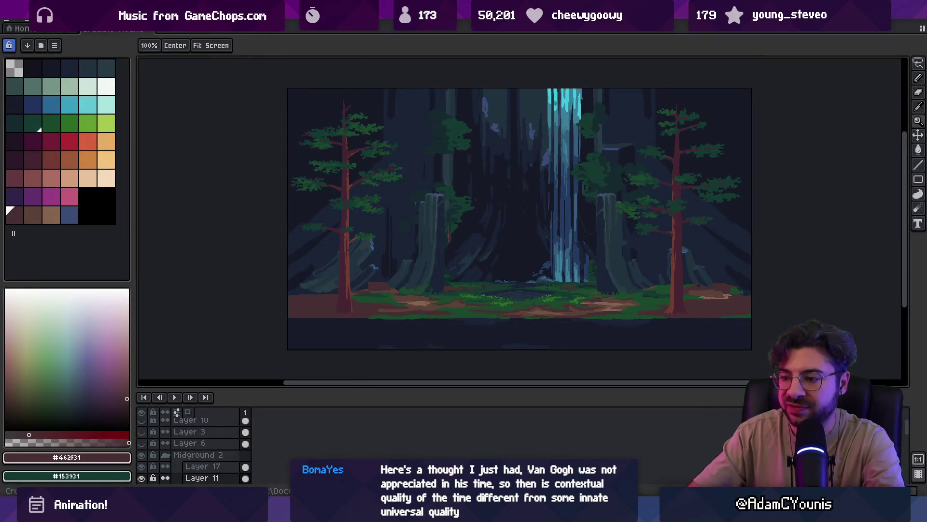
{"action": "key", "text": "alt+Tab"}
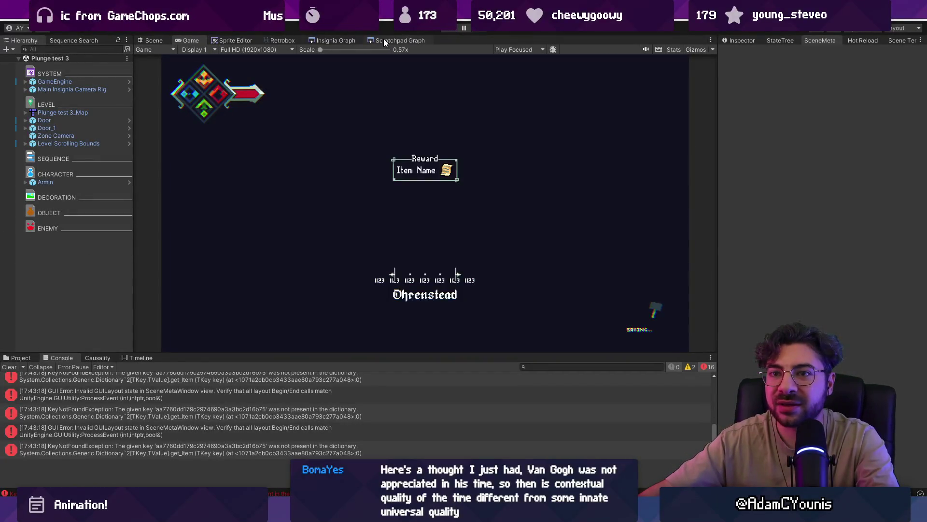
- Delete the small stray node from the Scratchpad graph
{"action": "left_click", "coordinate": [385, 40]}
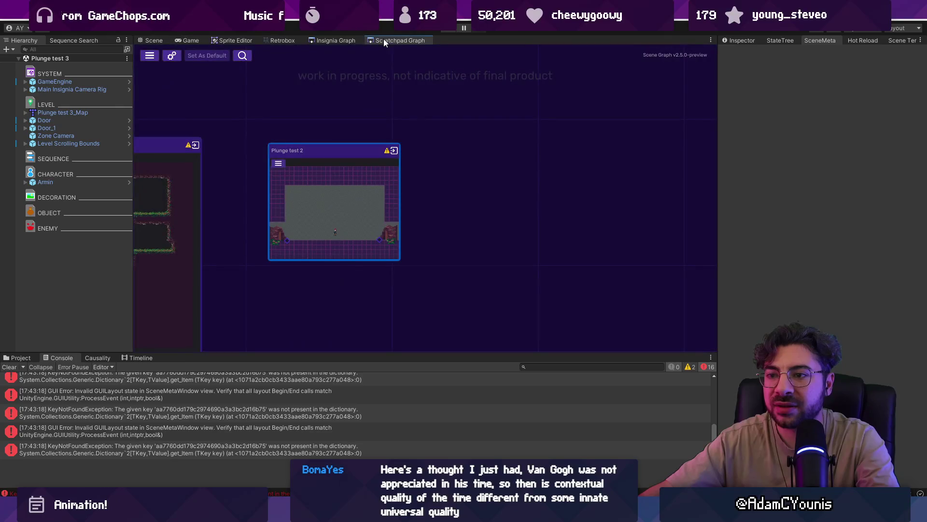
{"action": "scroll", "coordinate": [419, 220], "scroll_direction": "down", "scroll_amount": 5}
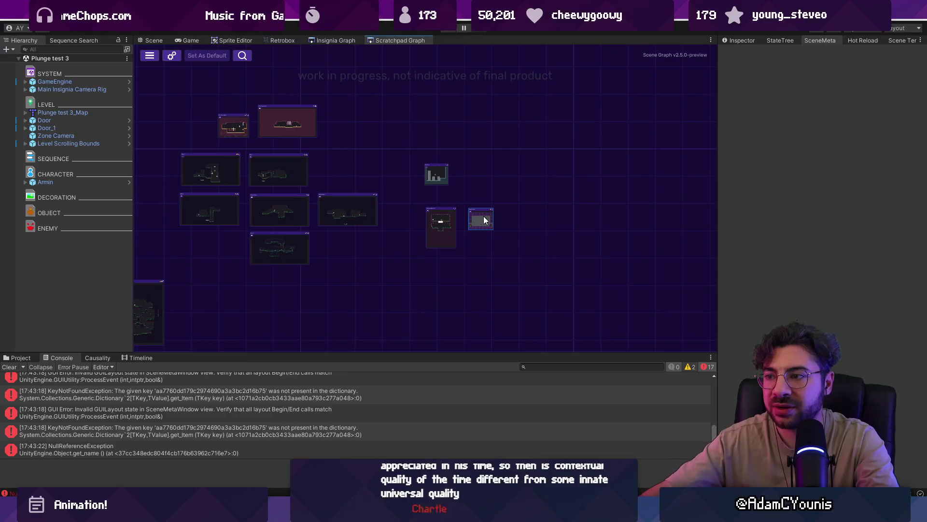
{"action": "left_click", "coordinate": [484, 220]}
{"action": "key", "text": "Delete"}
- Load the Ohrenstead Excavation Entrance level from the Insignia graph and press Play
{"action": "left_click", "coordinate": [348, 41]}
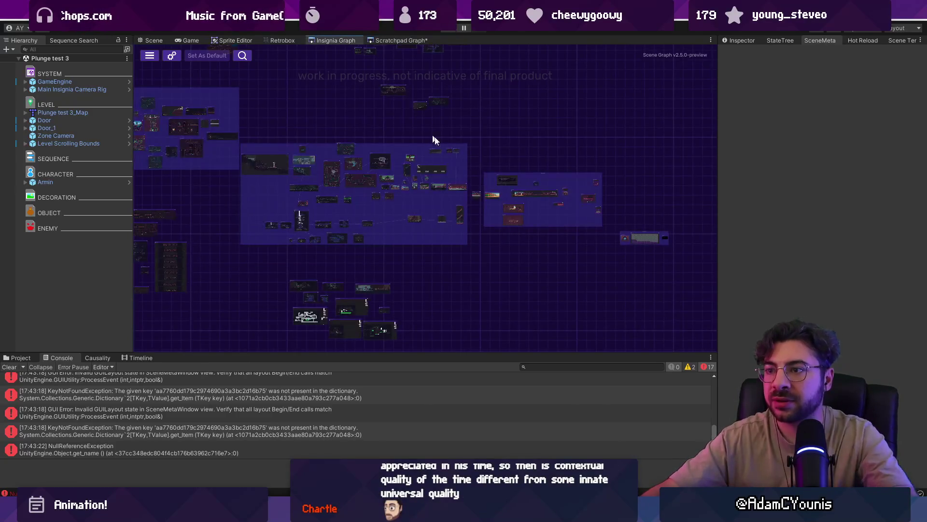
{"action": "scroll", "coordinate": [356, 207], "scroll_direction": "up", "scroll_amount": 10}
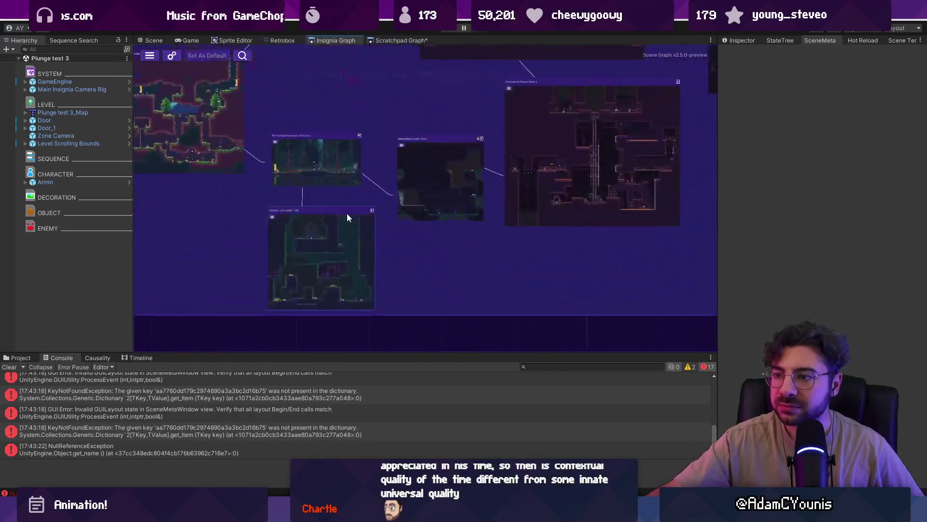
{"action": "double_click", "coordinate": [312, 156]}
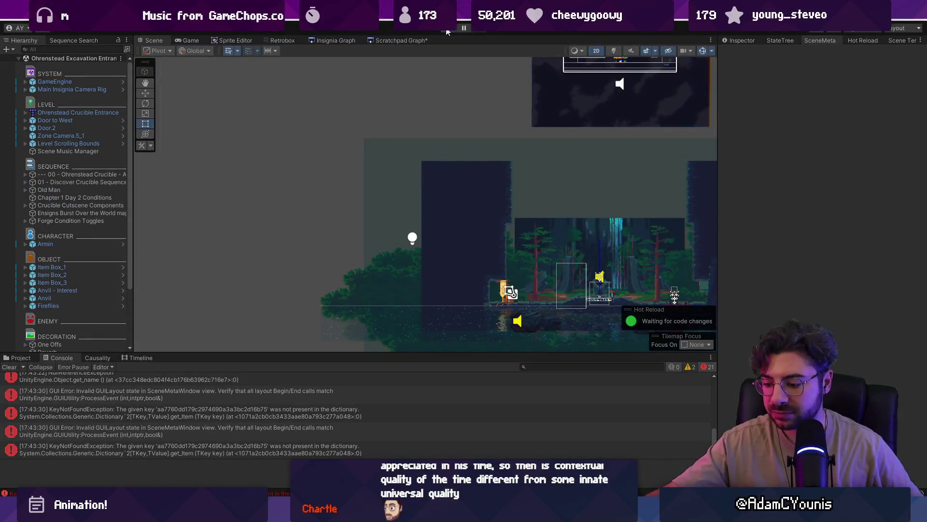
{"action": "left_click", "coordinate": [447, 30]}
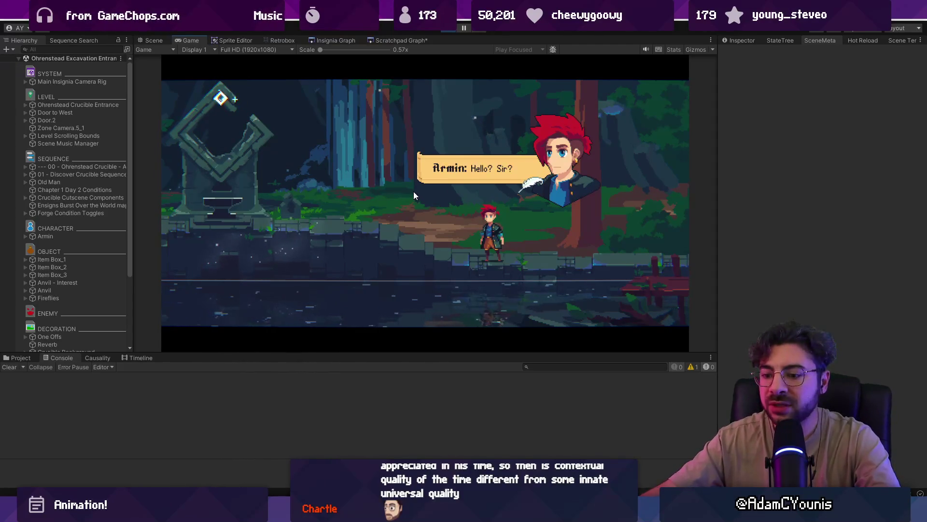
- Advance Armin's dialogue and maximize the Game view
{"action": "key", "text": "space"}
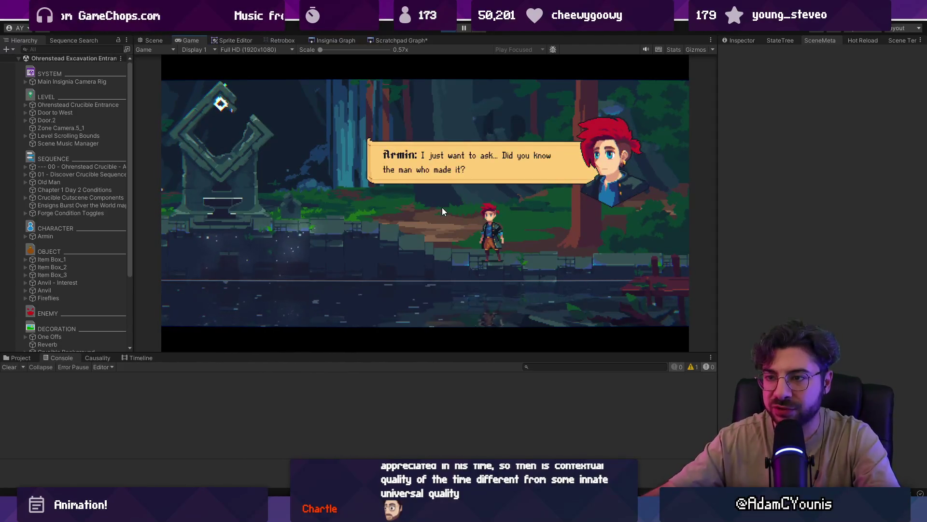
{"action": "key", "text": "shift+space"}
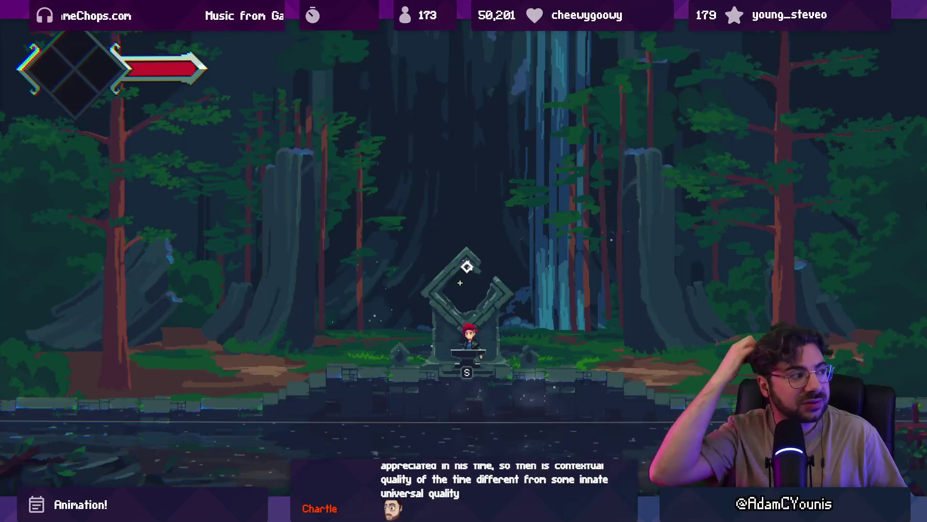
- Kneel at the shrine, then walk Armin left, right past it, and back
{"action": "key", "text": "s"}
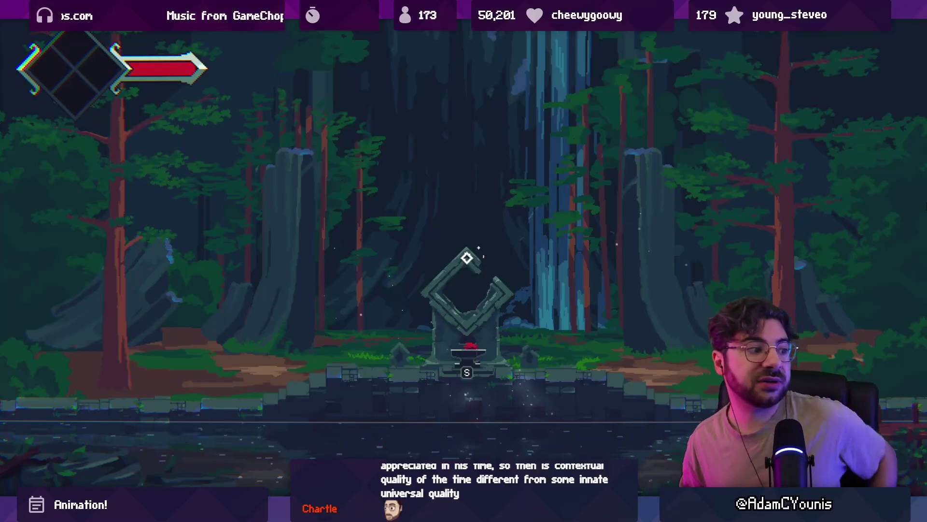
{"action": "key", "text": "Left"}
{"action": "key", "text": "Left"}
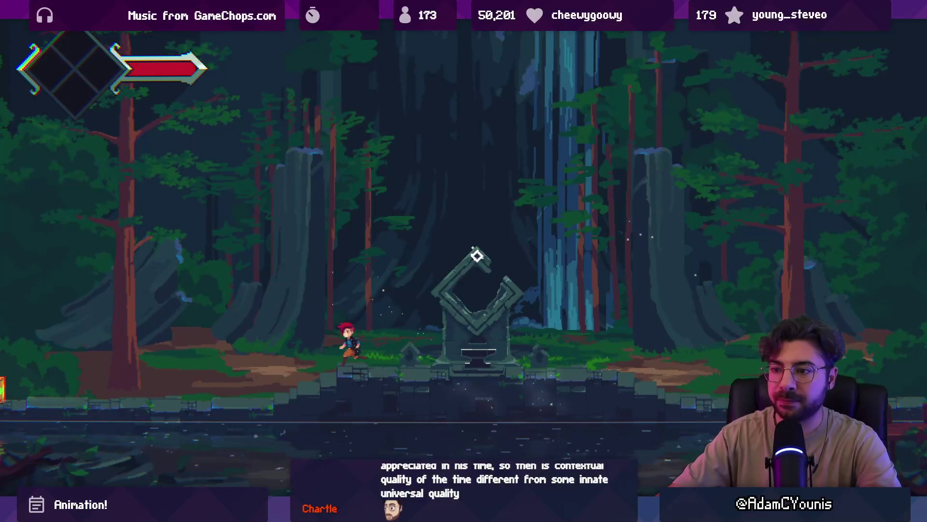
{"action": "key", "text": "Right"}
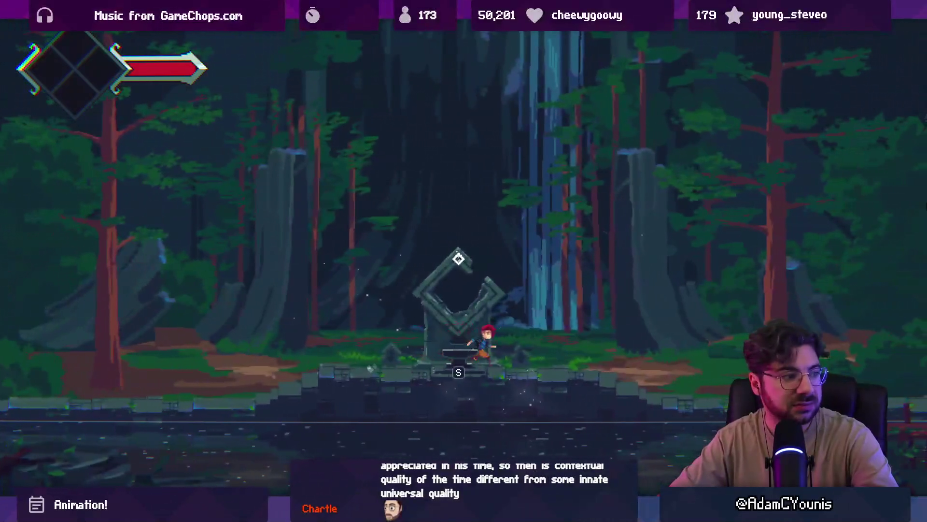
{"action": "key", "text": "Right"}
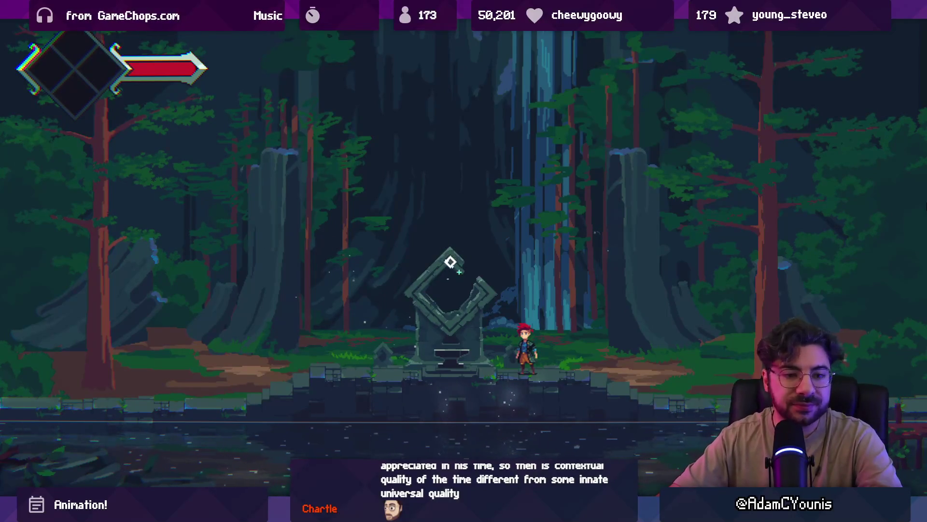
{"action": "key", "text": "Left"}
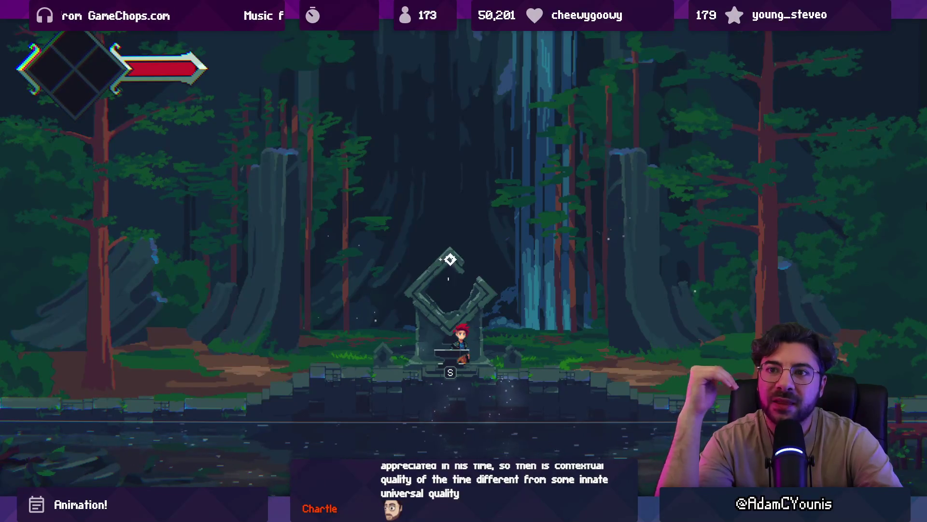
- Kneel again, stand up, run right, then return left toward the shrine
{"action": "key", "text": "s"}
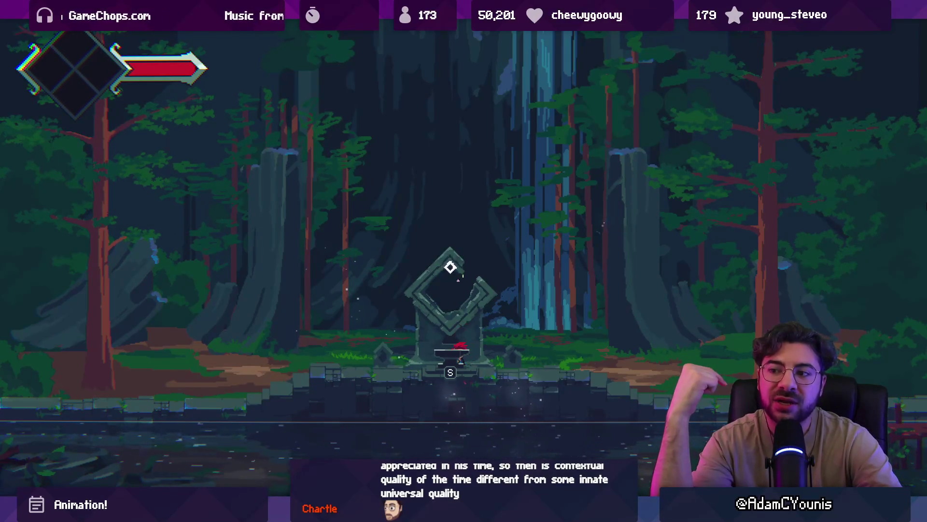
{"action": "key", "text": "Right"}
{"action": "key", "text": "Right"}
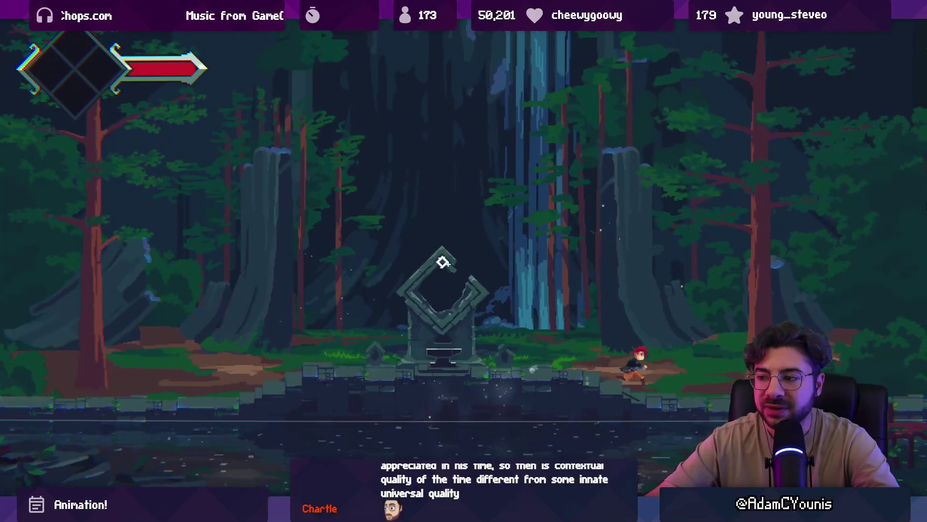
{"action": "key", "text": "Left"}
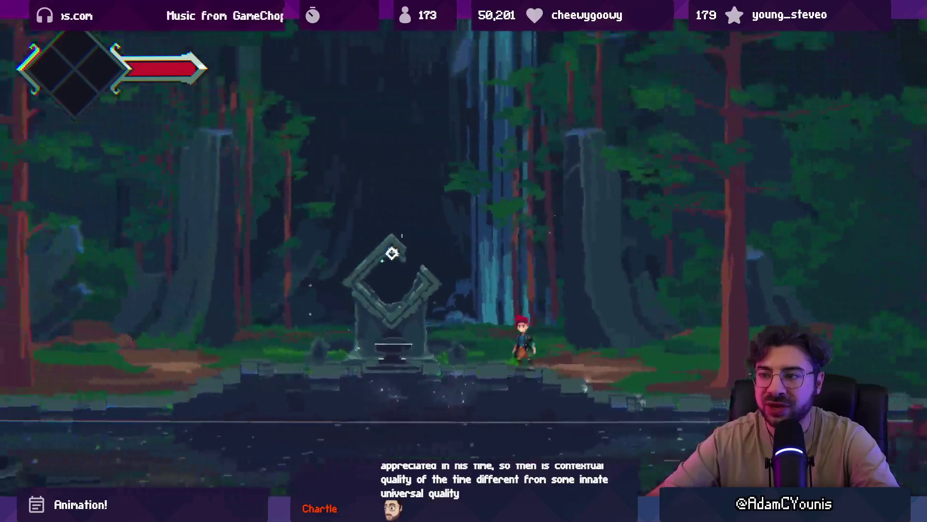
{"action": "key", "text": "Left"}
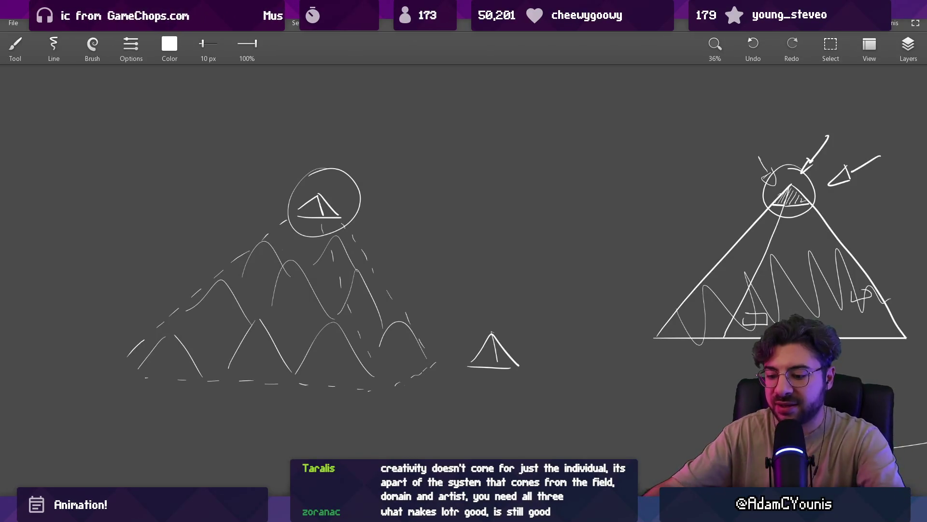
- Draw a large triangle with three brush strokes
{"action": "scroll", "coordinate": [533, 262], "scroll_direction": "up", "scroll_amount": 5}
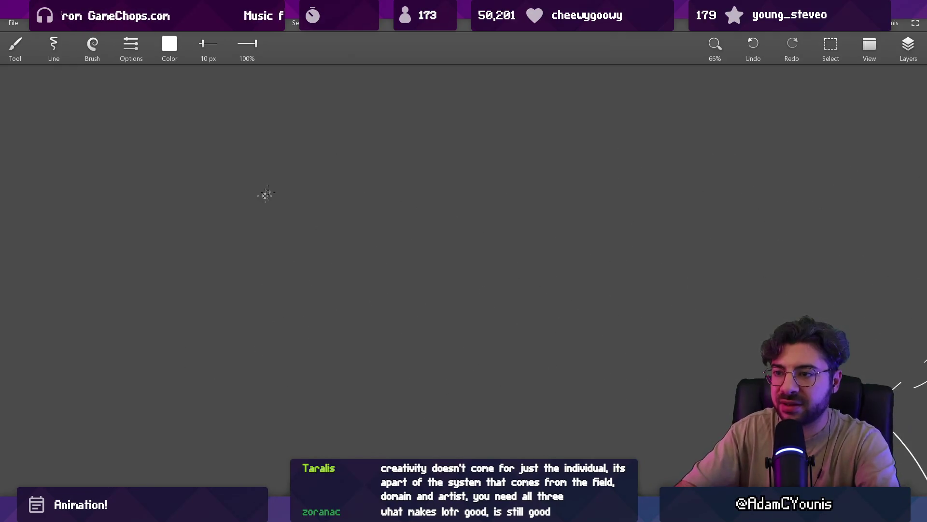
{"action": "left_click_drag", "start_coordinate": [284, 112], "coordinate": [187, 259]}
{"action": "left_click_drag", "start_coordinate": [187, 269], "coordinate": [425, 257]}
{"action": "left_click_drag", "start_coordinate": [291, 109], "coordinate": [425, 263]}
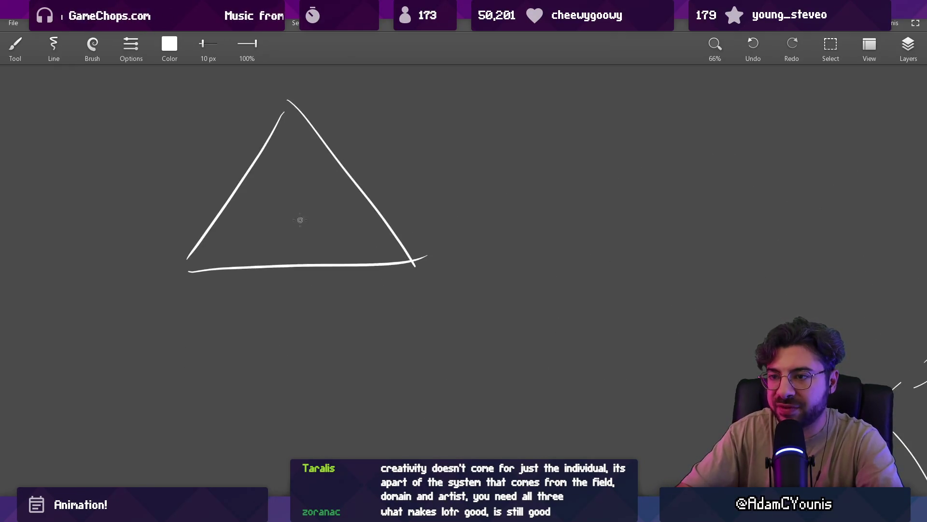
- Handwrite the word Art above the triangle
{"action": "scroll", "coordinate": [373, 237], "scroll_direction": "up", "scroll_amount": 3}
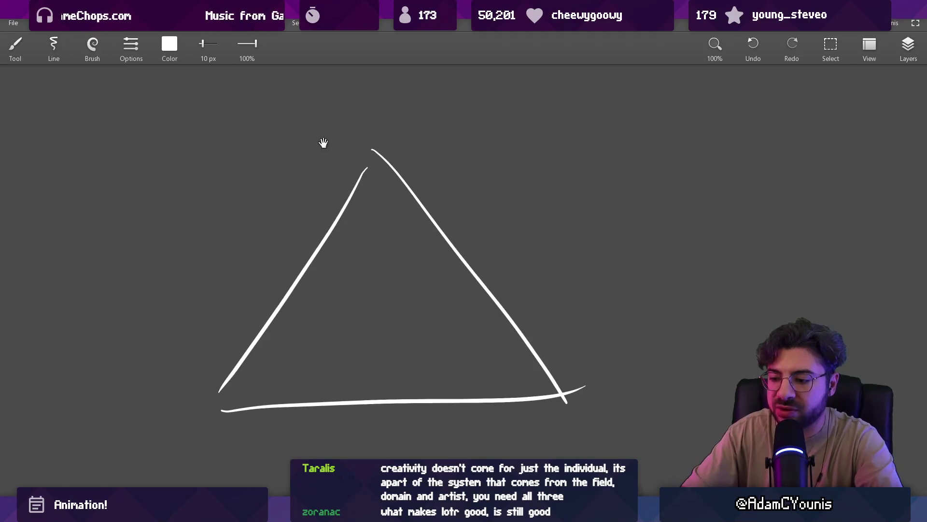
{"action": "scroll", "coordinate": [323, 139], "scroll_direction": "up", "scroll_amount": 1}
{"action": "left_click_drag", "start_coordinate": [348, 181], "coordinate": [336, 166]}
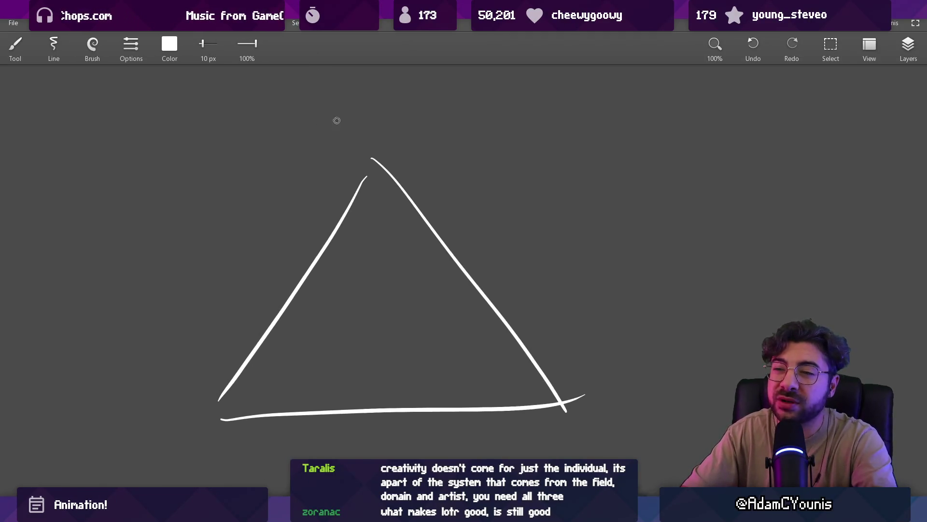
{"action": "mouse_move", "coordinate": [327, 115]}
{"action": "left_mouse_down"}
{"action": "mouse_move", "coordinate": [318, 141]}
{"action": "mouse_move", "coordinate": [335, 139]}
{"action": "left_mouse_up"}
{"action": "left_click_drag", "start_coordinate": [320, 130], "coordinate": [332, 130]}
{"action": "mouse_move", "coordinate": [345, 138]}
{"action": "left_mouse_down"}
{"action": "mouse_move", "coordinate": [352, 120]}
{"action": "mouse_move", "coordinate": [370, 132]}
{"action": "left_mouse_up"}
{"action": "left_click_drag", "start_coordinate": [362, 125], "coordinate": [377, 121]}
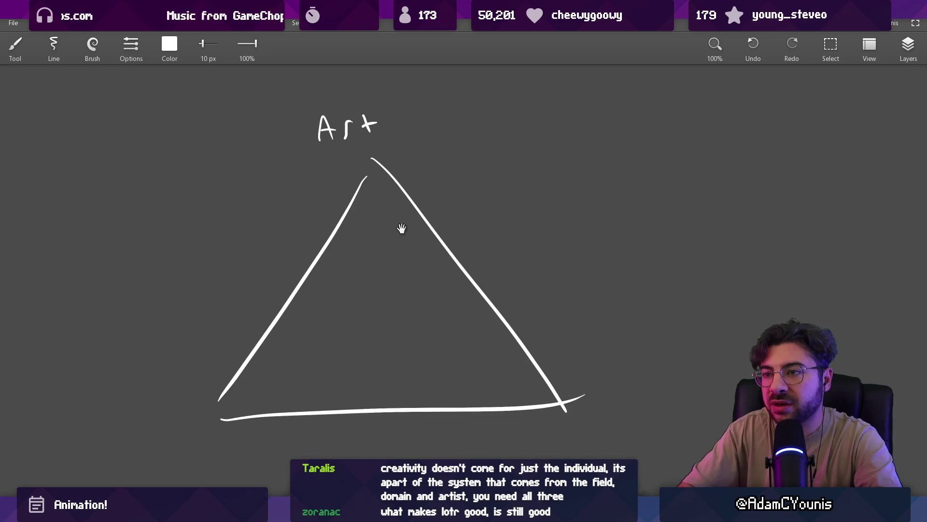
- Lasso-move the word Art down inside the triangle
{"action": "left_click_drag", "start_coordinate": [387, 214], "coordinate": [417, 235]}
{"action": "key", "text": "l"}
{"action": "left_click_drag", "start_coordinate": [398, 118], "coordinate": [437, 328]}
{"action": "key", "text": "Escape"}
- Write Artist above the triangle's top corner
{"action": "key", "text": "b"}
{"action": "left_click_drag", "start_coordinate": [375, 172], "coordinate": [391, 169]}
{"action": "mouse_move", "coordinate": [398, 170]}
{"action": "left_mouse_down"}
{"action": "mouse_move", "coordinate": [407, 151]}
{"action": "mouse_move", "coordinate": [415, 164]}
{"action": "left_mouse_up"}
{"action": "left_click_drag", "start_coordinate": [428, 138], "coordinate": [433, 164]}
{"action": "key", "text": "ctrl+z"}
{"action": "mouse_move", "coordinate": [456, 147]}
{"action": "left_mouse_down"}
{"action": "mouse_move", "coordinate": [445, 167]}
{"action": "mouse_move", "coordinate": [462, 167]}
{"action": "left_mouse_up"}
{"action": "left_click_drag", "start_coordinate": [453, 154], "coordinate": [472, 151]}
{"action": "mouse_move", "coordinate": [483, 203]}
{"action": "left_mouse_down"}
{"action": "mouse_move", "coordinate": [508, 137]}
{"action": "mouse_move", "coordinate": [503, 158]}
{"action": "left_mouse_up"}
- Label the triangle's bottom-left corner World
{"action": "left_click_drag", "start_coordinate": [143, 401], "coordinate": [240, 371]}
{"action": "left_click_drag", "start_coordinate": [253, 377], "coordinate": [279, 373]}
{"action": "mouse_move", "coordinate": [283, 364]}
{"action": "left_mouse_down"}
{"action": "mouse_move", "coordinate": [285, 382]}
{"action": "mouse_move", "coordinate": [313, 379]}
{"action": "left_mouse_up"}
- Erase the overshooting stroke ends at the bottom-right corner, then open Windows search
{"action": "left_click_drag", "start_coordinate": [389, 342], "coordinate": [217, 370]}
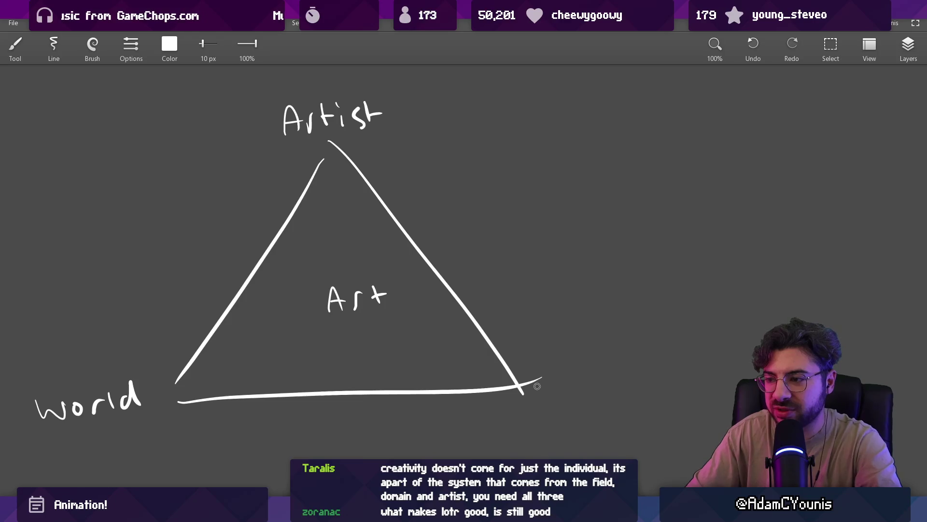
{"action": "key", "text": "e"}
{"action": "left_click", "coordinate": [560, 391]}
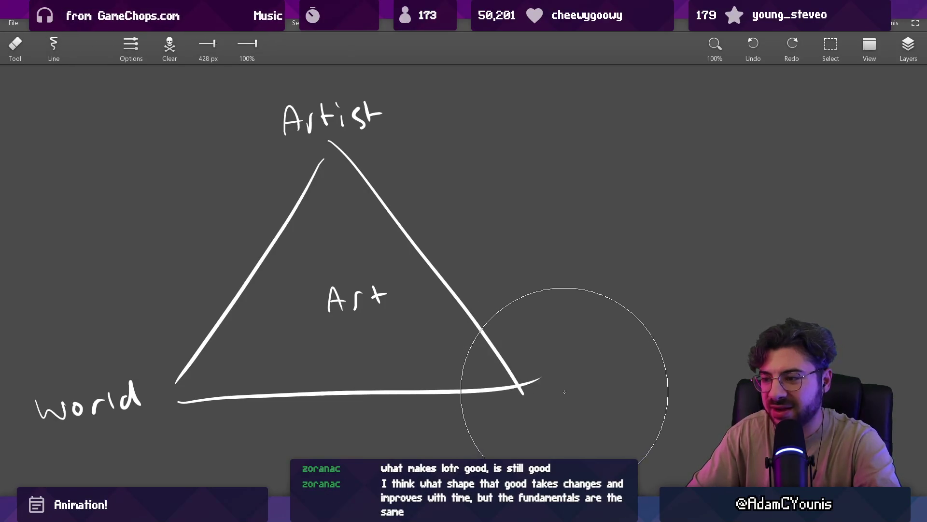
{"action": "key", "text": "b"}
{"action": "left_click_drag", "start_coordinate": [543, 393], "coordinate": [528, 347]}
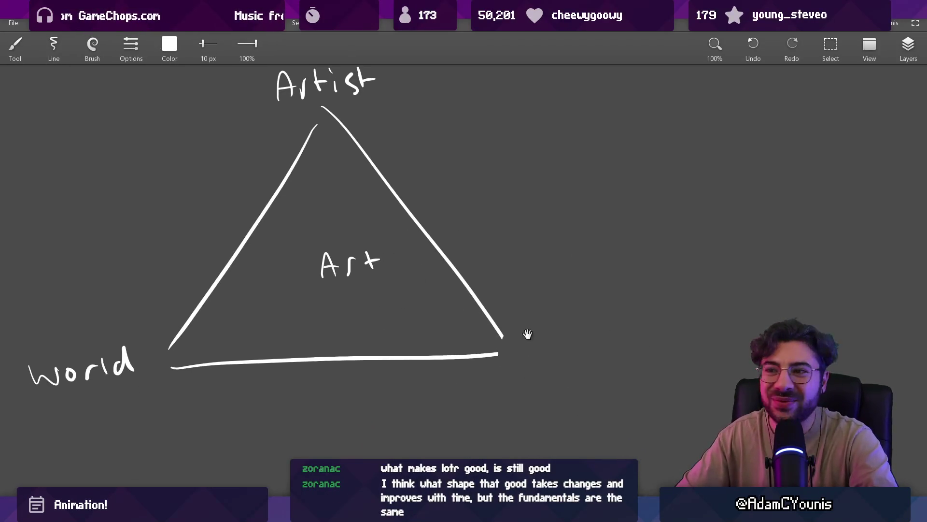
{"action": "key", "text": "super"}
- Launch Chrome, search 'artistic framework triangle' images, and preview the first result
{"action": "type", "text": "chrome"}
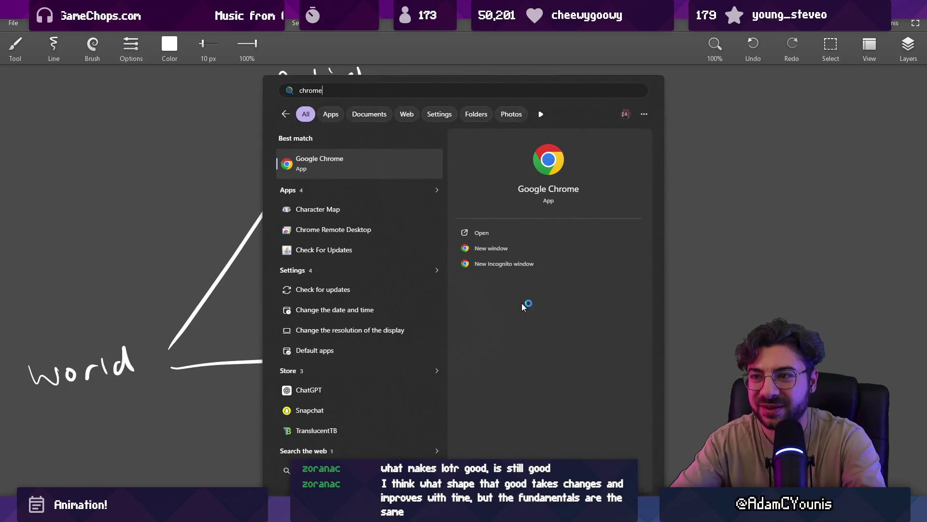
{"action": "key", "text": "Return"}
{"action": "type", "text": "artistic "}
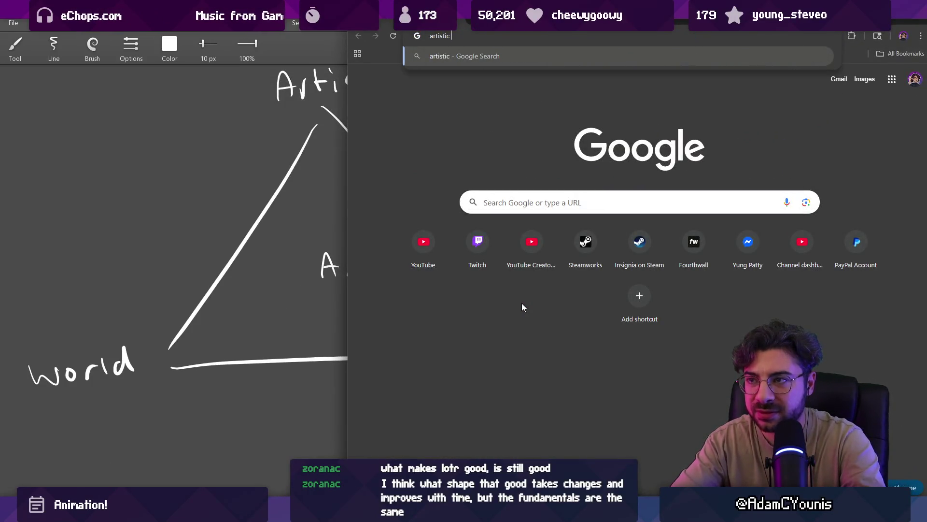
{"action": "type", "text": "framewor"}
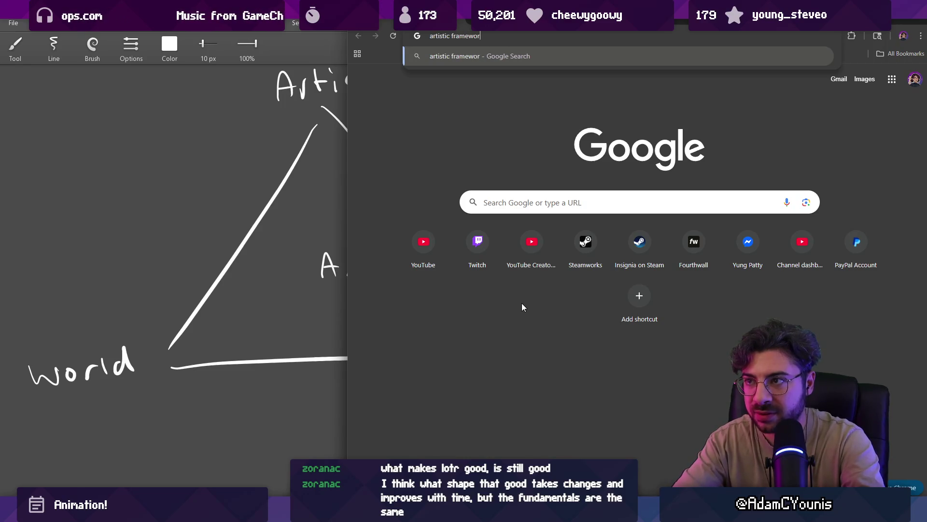
{"action": "type", "text": "k triangle"}
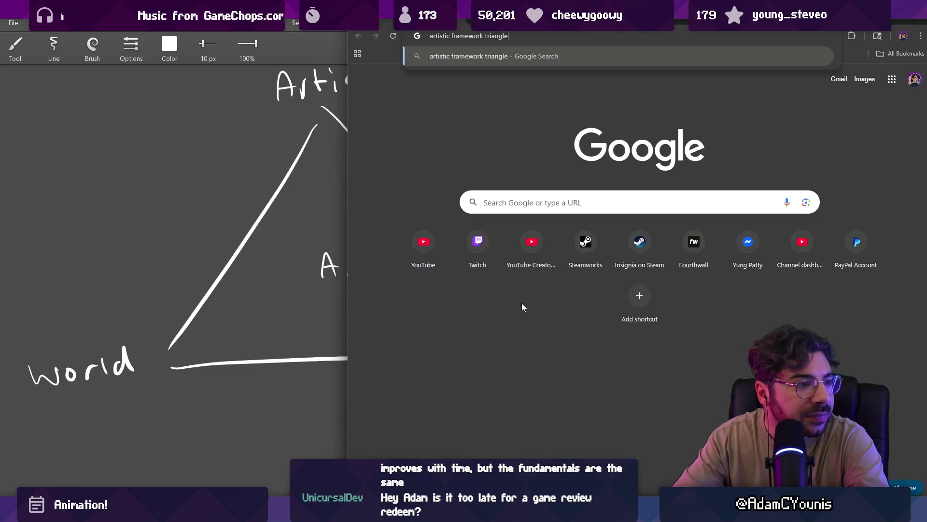
{"action": "key", "text": "Return"}
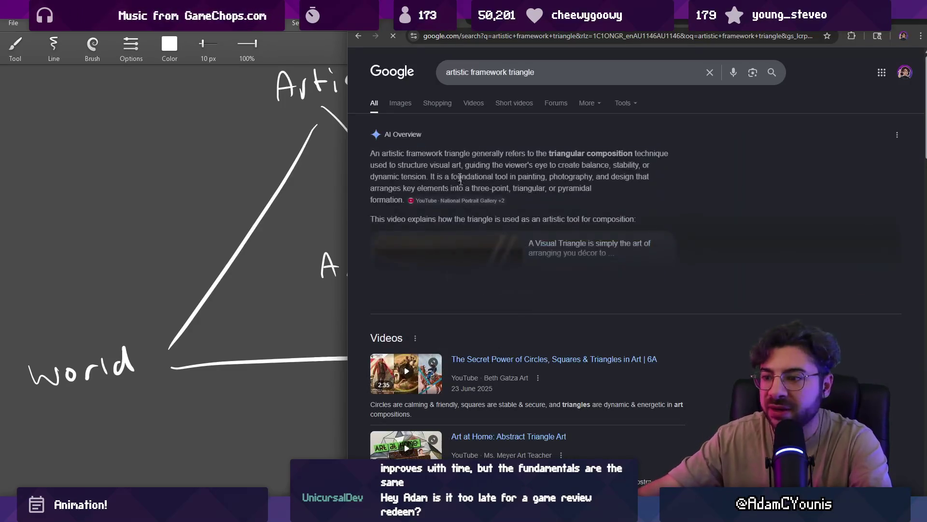
{"action": "left_click", "coordinate": [403, 103]}
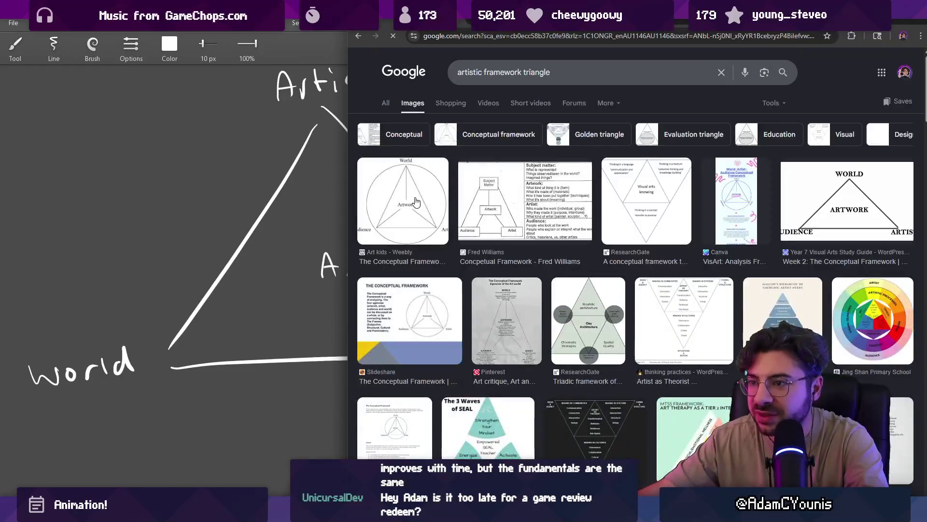
{"action": "left_click", "coordinate": [423, 200]}
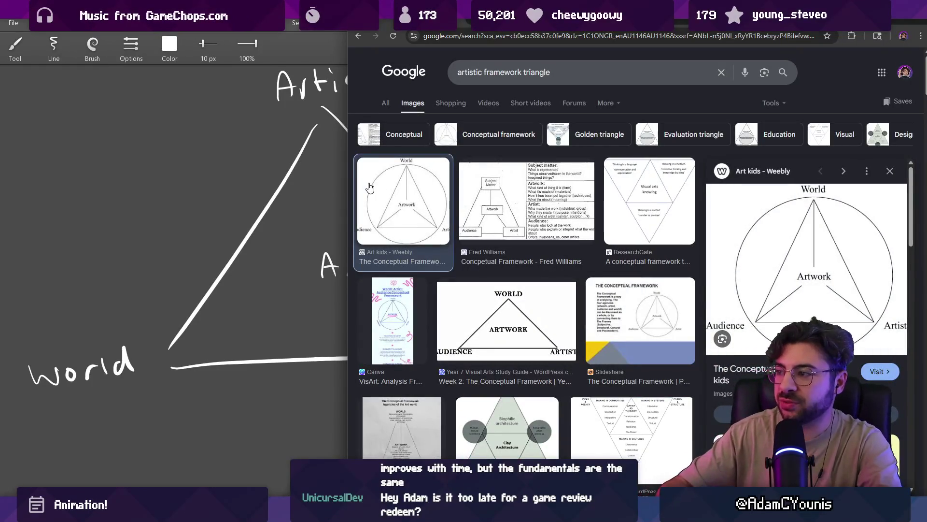
{"action": "left_click", "coordinate": [329, 105]}
- Write Audience at the bottom-right corner and draw strokes from the corners toward Art
{"action": "mouse_move", "coordinate": [511, 367]}
{"action": "left_mouse_down"}
{"action": "mouse_move", "coordinate": [561, 344]}
{"action": "mouse_move", "coordinate": [629, 350]}
{"action": "left_mouse_up"}
{"action": "scroll", "coordinate": [290, 290], "scroll_direction": "down", "scroll_amount": 2}
{"action": "left_click_drag", "start_coordinate": [307, 379], "coordinate": [378, 332]}
{"action": "left_click_drag", "start_coordinate": [463, 320], "coordinate": [531, 357]}
{"action": "left_click_drag", "start_coordinate": [408, 213], "coordinate": [416, 259]}
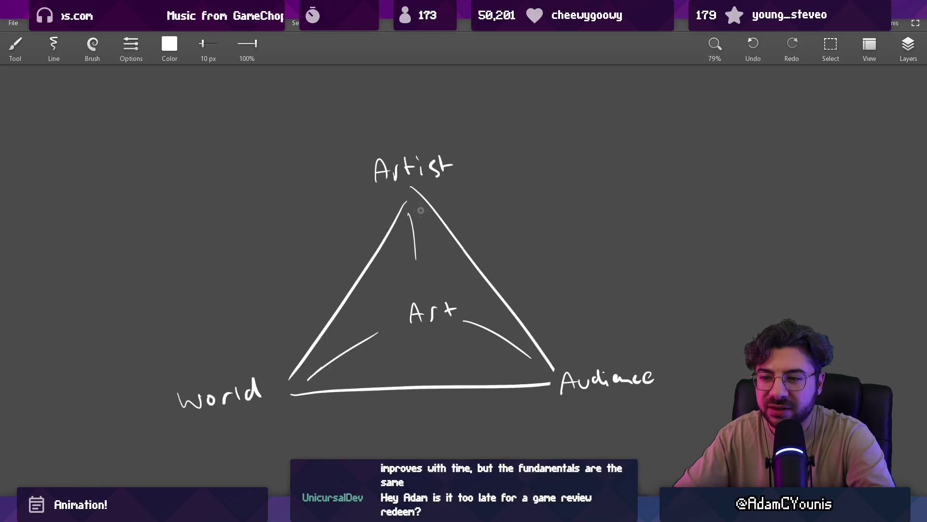
- Try a thick retrace over Artist and a circle around World, undoing both
{"action": "mouse_move", "coordinate": [372, 182]}
{"action": "left_mouse_down"}
{"action": "mouse_move", "coordinate": [387, 159]}
{"action": "mouse_move", "coordinate": [391, 171]}
{"action": "mouse_move", "coordinate": [418, 158]}
{"action": "mouse_move", "coordinate": [445, 170]}
{"action": "mouse_move", "coordinate": [444, 157]}
{"action": "mouse_move", "coordinate": [452, 163]}
{"action": "left_mouse_up"}
{"action": "key", "text": "ctrl+z"}
{"action": "key", "text": "ctrl+z"}
{"action": "key", "text": "ctrl+z"}
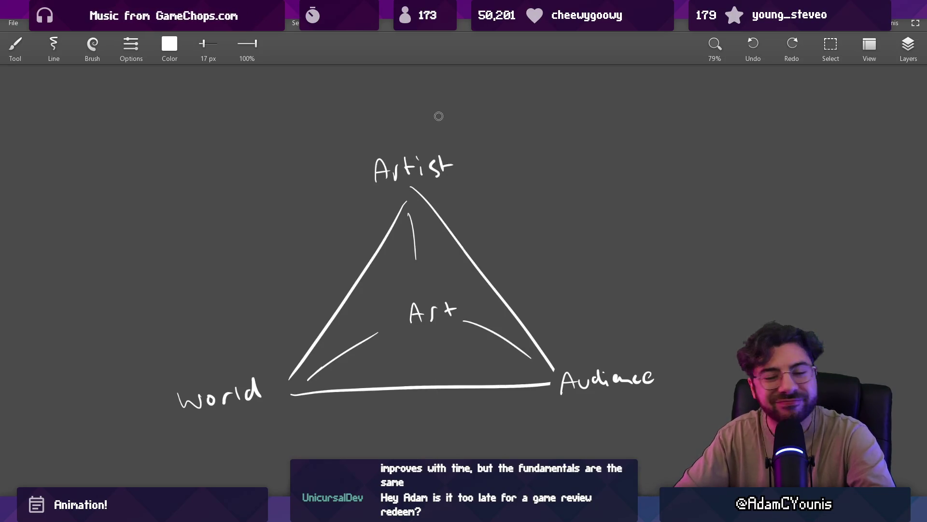
{"action": "key", "text": "bracketleft"}
{"action": "mouse_move", "coordinate": [234, 341]}
{"action": "left_mouse_down"}
{"action": "mouse_move", "coordinate": [263, 382]}
{"action": "mouse_move", "coordinate": [234, 341]}
{"action": "left_mouse_up"}
{"action": "key", "text": "ctrl+z"}
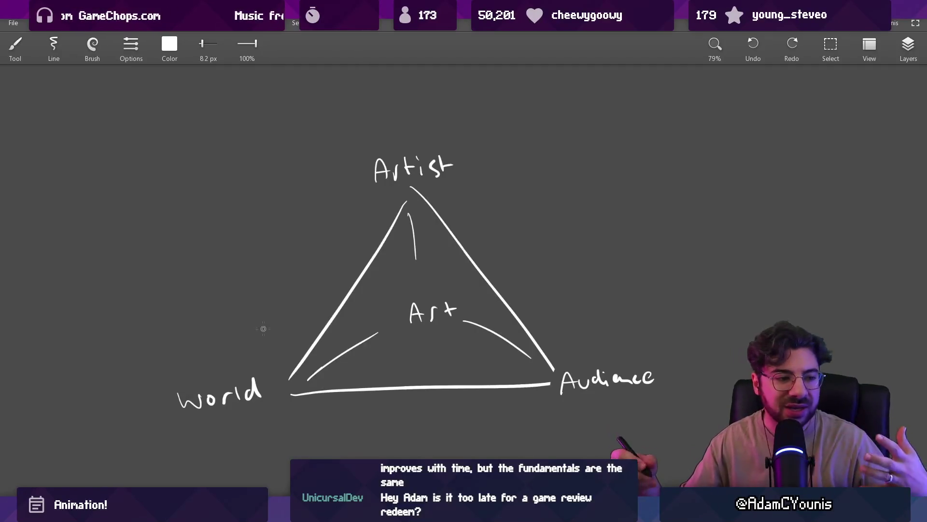
- Erase and redraw the stroke under Artist, then extend the triangle's left edge to the apex
{"action": "scroll", "coordinate": [399, 218], "scroll_direction": "right", "scroll_amount": 2}
{"action": "key", "text": "e"}
{"action": "key", "text": "bracketleft"}
{"action": "key", "text": "bracketleft"}
{"action": "key", "text": "bracketleft"}
{"action": "left_click_drag", "start_coordinate": [379, 216], "coordinate": [390, 268]}
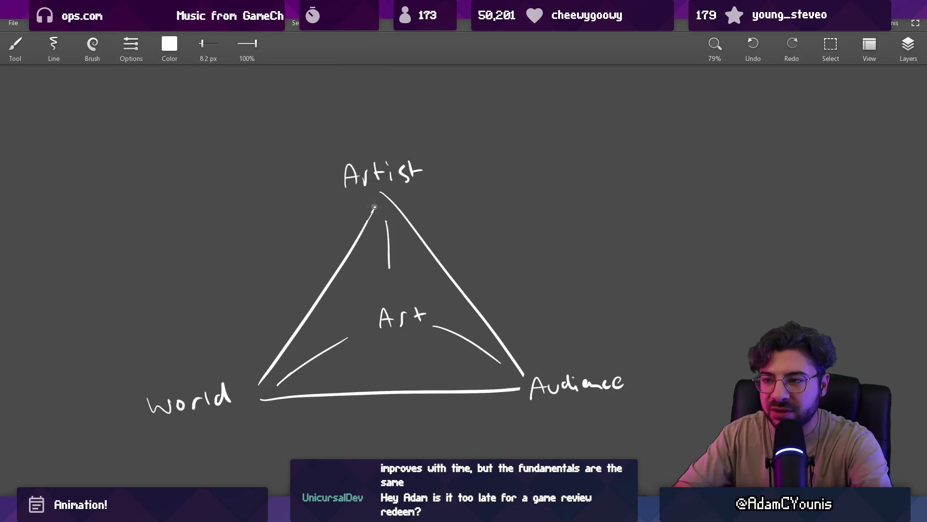
{"action": "key", "text": "b"}
{"action": "left_click_drag", "start_coordinate": [371, 213], "coordinate": [381, 195]}
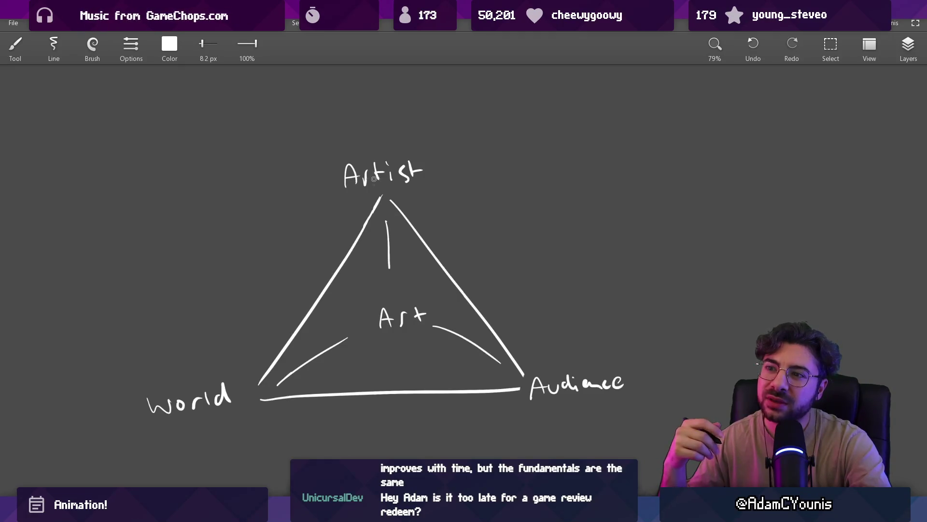
- Draw a circle around Artist, redrawing it after one undone attempt
{"action": "mouse_move", "coordinate": [389, 145]}
{"action": "left_mouse_down"}
{"action": "mouse_move", "coordinate": [393, 207]}
{"action": "mouse_move", "coordinate": [370, 156]}
{"action": "left_mouse_up"}
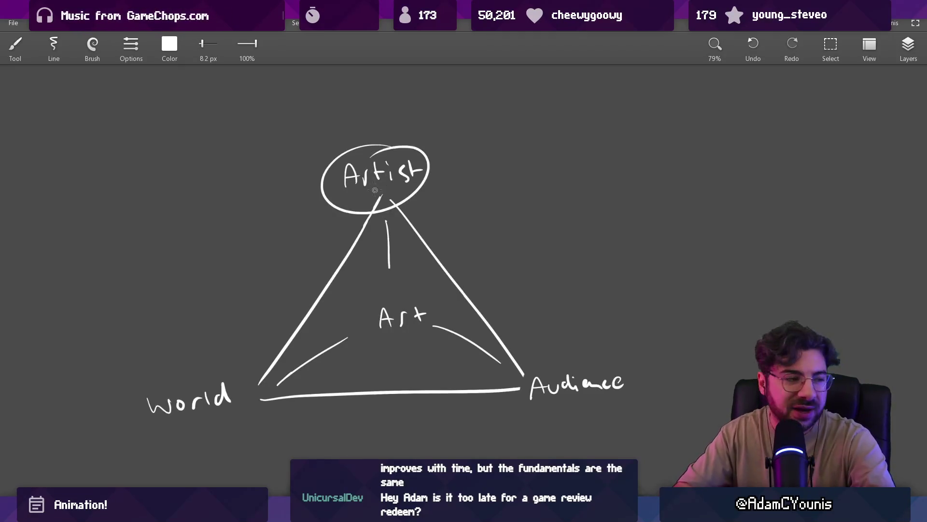
{"action": "key", "text": "ctrl+z"}
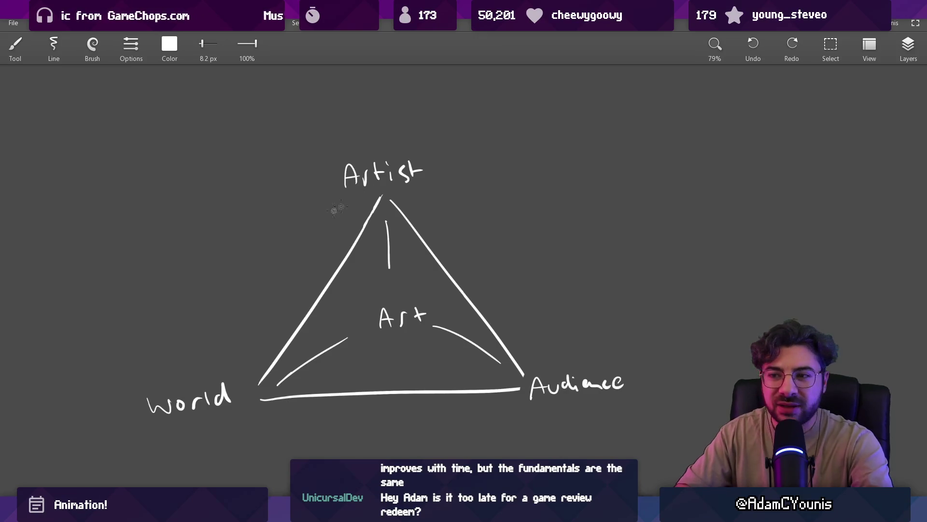
{"action": "left_click_drag", "start_coordinate": [417, 136], "coordinate": [370, 139]}
- Try arrows toward World and Audience, undo them, and erase the extra stroke atop the circle
{"action": "mouse_move", "coordinate": [251, 323]}
{"action": "left_mouse_down"}
{"action": "mouse_move", "coordinate": [238, 345]}
{"action": "mouse_move", "coordinate": [299, 256]}
{"action": "left_mouse_up"}
{"action": "left_click_drag", "start_coordinate": [236, 321], "coordinate": [251, 335]}
{"action": "mouse_move", "coordinate": [437, 232]}
{"action": "left_mouse_down"}
{"action": "mouse_move", "coordinate": [519, 305]}
{"action": "mouse_move", "coordinate": [534, 336]}
{"action": "left_mouse_up"}
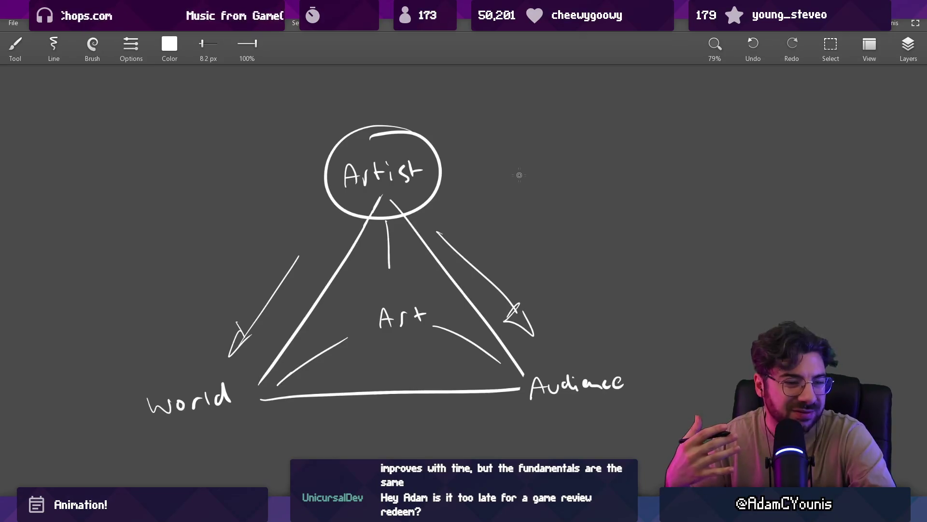
{"action": "key", "text": "ctrl+z"}
{"action": "key", "text": "ctrl+z"}
{"action": "left_click_drag", "start_coordinate": [289, 241], "coordinate": [314, 256]}
{"action": "key", "text": "ctrl+z"}
{"action": "key", "text": "ctrl+z"}
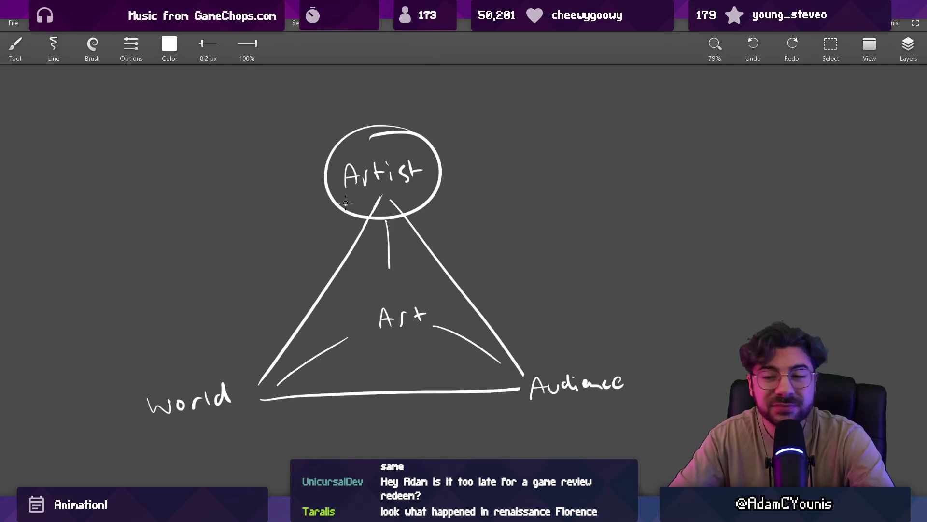
{"action": "key", "text": "e"}
{"action": "mouse_move", "coordinate": [411, 146]}
{"action": "left_mouse_down"}
{"action": "mouse_move", "coordinate": [389, 136]}
{"action": "mouse_move", "coordinate": [412, 149]}
{"action": "mouse_move", "coordinate": [397, 132]}
{"action": "left_mouse_up"}
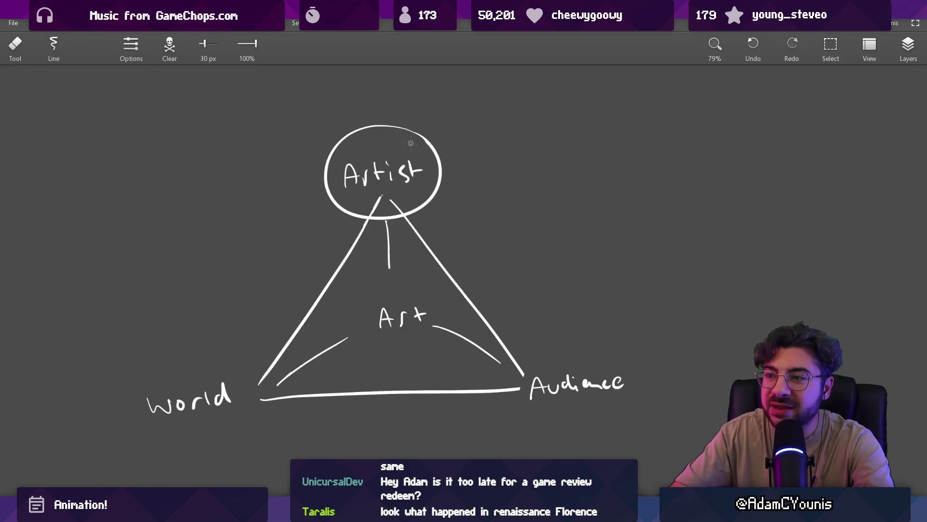
{"action": "key", "text": "b"}
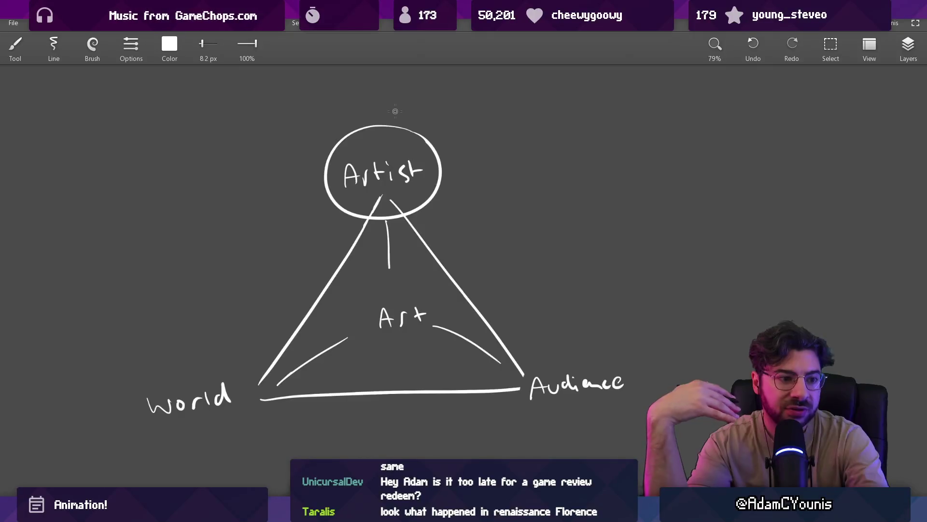
- Scroll the Leonardo canvas up to view the triangle diagram
{"action": "scroll", "coordinate": [410, 254], "scroll_direction": "up", "scroll_amount": 1}
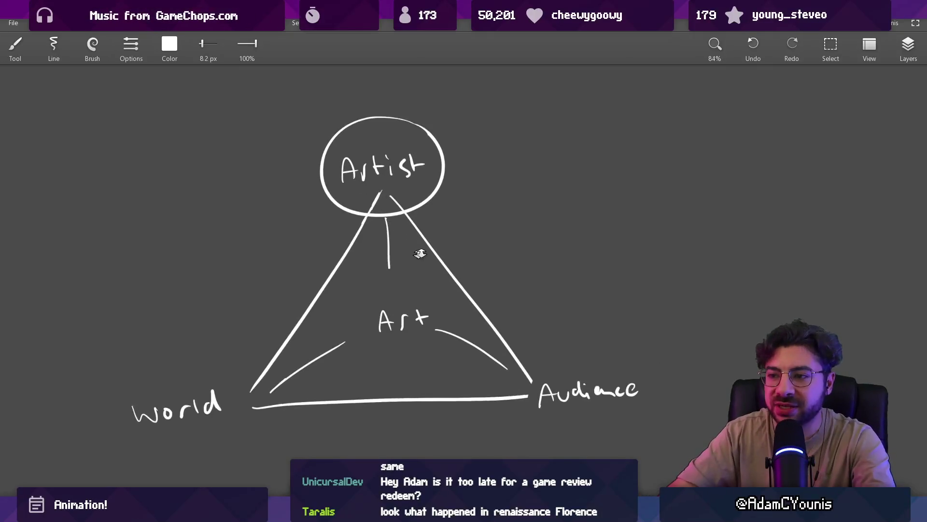
- Enlarge the brush and redraw the Artist-to-Art line as a thick downward arrow
{"action": "key", "text": "bracketright"}
{"action": "mouse_move", "coordinate": [386, 222]}
{"action": "left_mouse_down"}
{"action": "mouse_move", "coordinate": [390, 269]}
{"action": "mouse_move", "coordinate": [382, 266]}
{"action": "mouse_move", "coordinate": [393, 270]}
{"action": "left_mouse_up"}
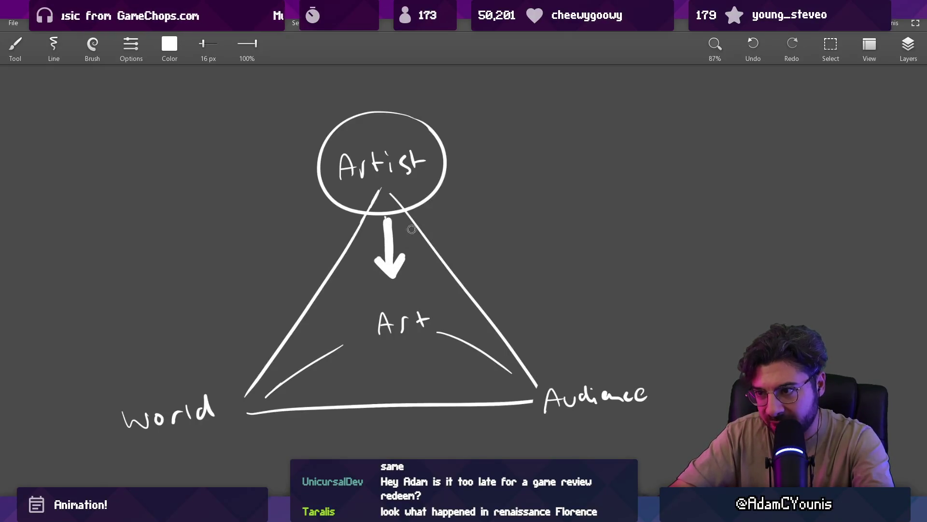
{"action": "mouse_move", "coordinate": [393, 194]}
{"action": "left_mouse_down"}
{"action": "mouse_move", "coordinate": [401, 213]}
{"action": "mouse_move", "coordinate": [431, 202]}
{"action": "mouse_move", "coordinate": [429, 334]}
{"action": "left_mouse_up"}
{"action": "key", "text": "bracketleft"}
{"action": "left_click_drag", "start_coordinate": [408, 315], "coordinate": [434, 313]}
{"action": "key", "text": "ctrl+z"}
{"action": "key", "text": "ctrl+z"}
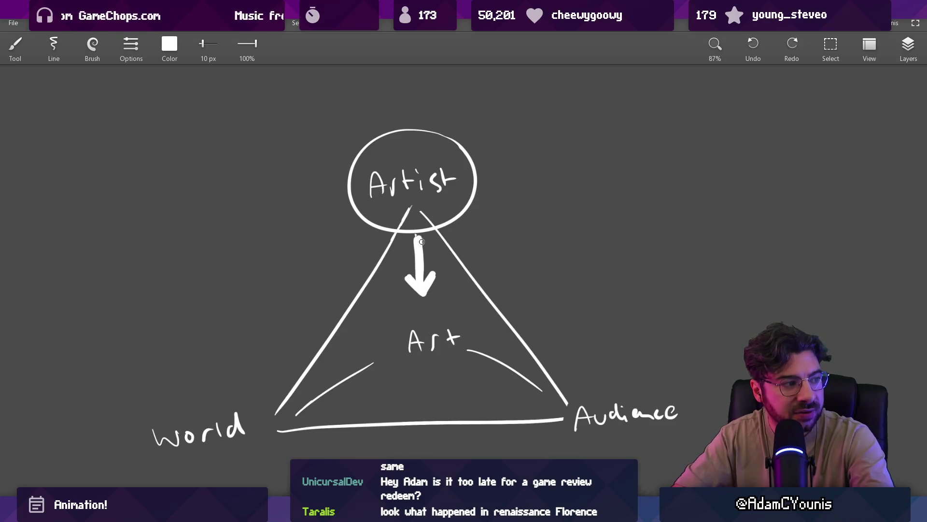
{"action": "left_click_drag", "start_coordinate": [413, 237], "coordinate": [386, 198]}
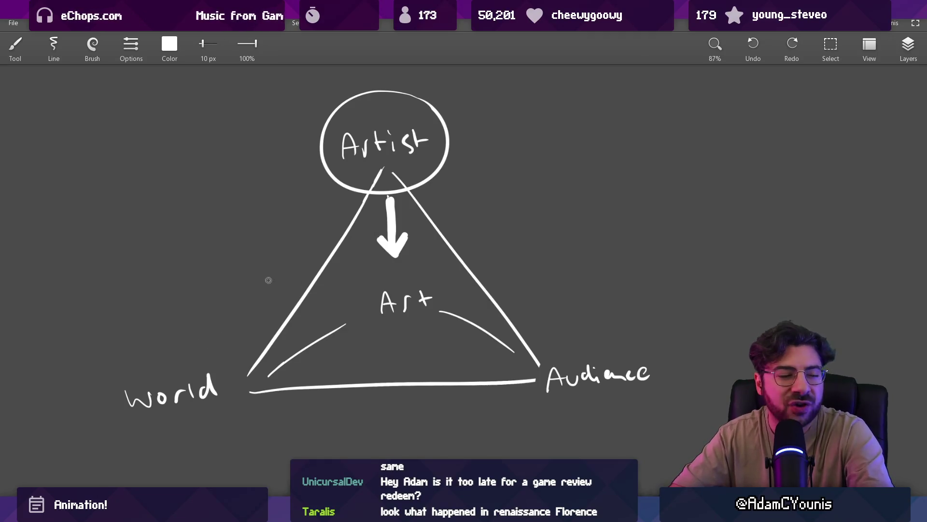
- Try circles around World and Audience, then undo them and the last stroke
{"action": "mouse_move", "coordinate": [190, 345]}
{"action": "left_mouse_down"}
{"action": "mouse_move", "coordinate": [125, 432]}
{"action": "mouse_move", "coordinate": [175, 347]}
{"action": "left_mouse_up"}
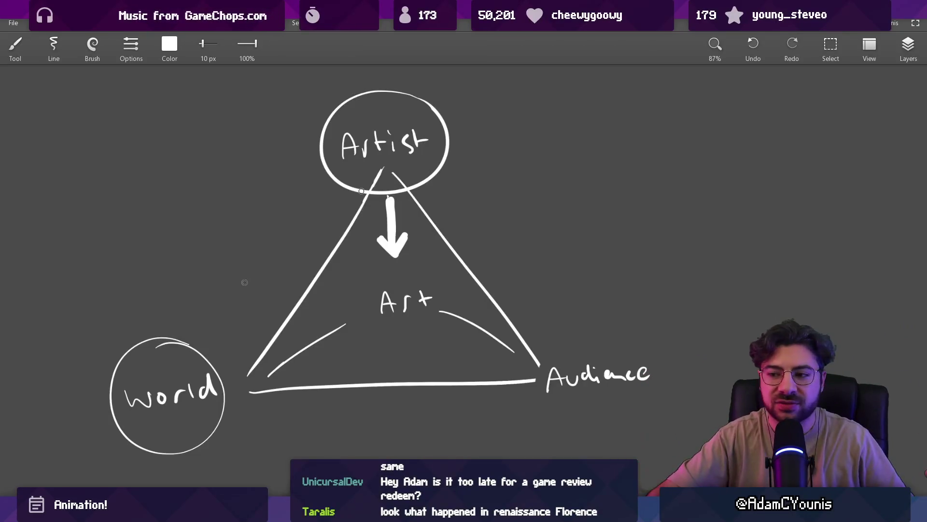
{"action": "mouse_move", "coordinate": [589, 306]}
{"action": "left_mouse_down"}
{"action": "mouse_move", "coordinate": [596, 459]}
{"action": "mouse_move", "coordinate": [602, 309]}
{"action": "left_mouse_up"}
{"action": "key", "text": "ctrl+z"}
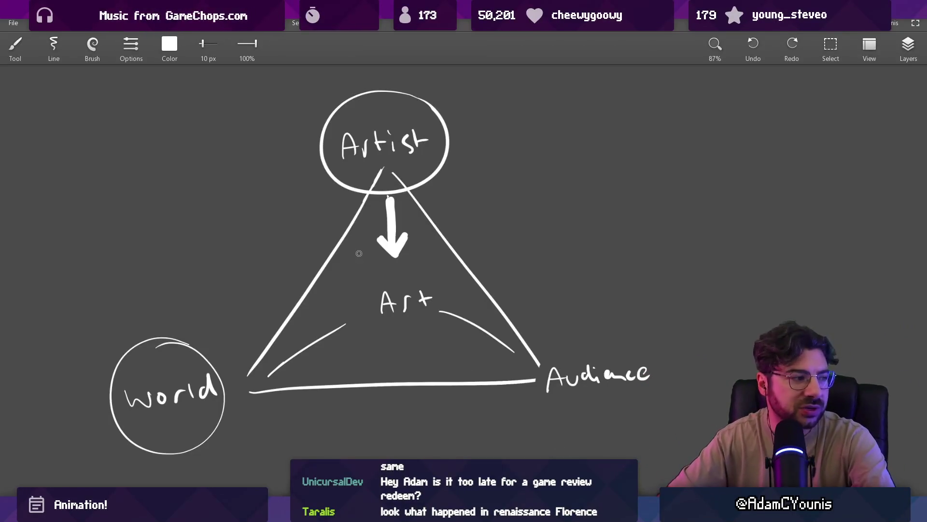
{"action": "key", "text": "ctrl+z"}
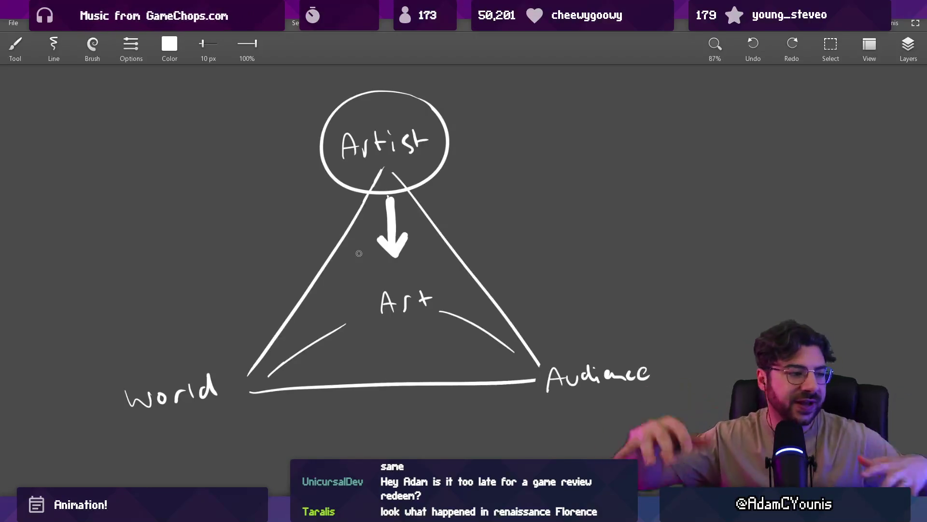
{"action": "key", "text": "e"}
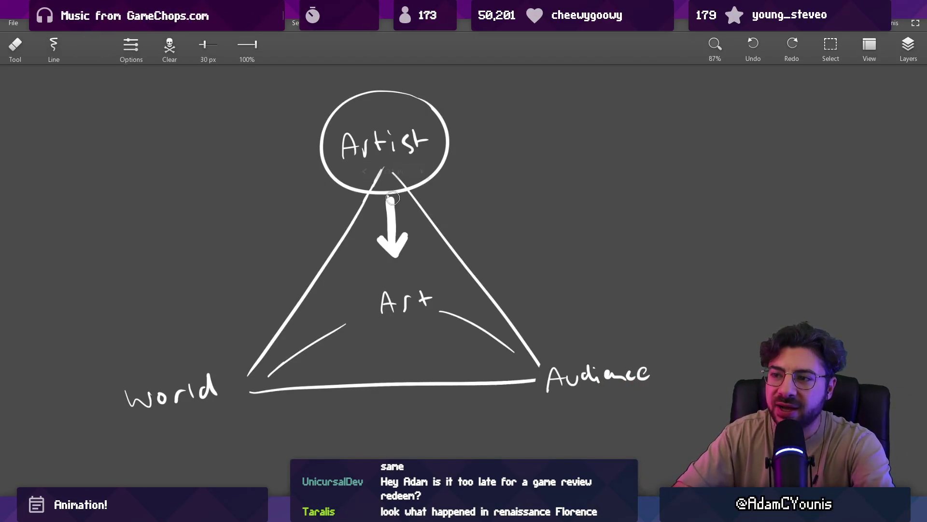
{"action": "key", "text": "b"}
{"action": "key", "text": "ctrl+z"}
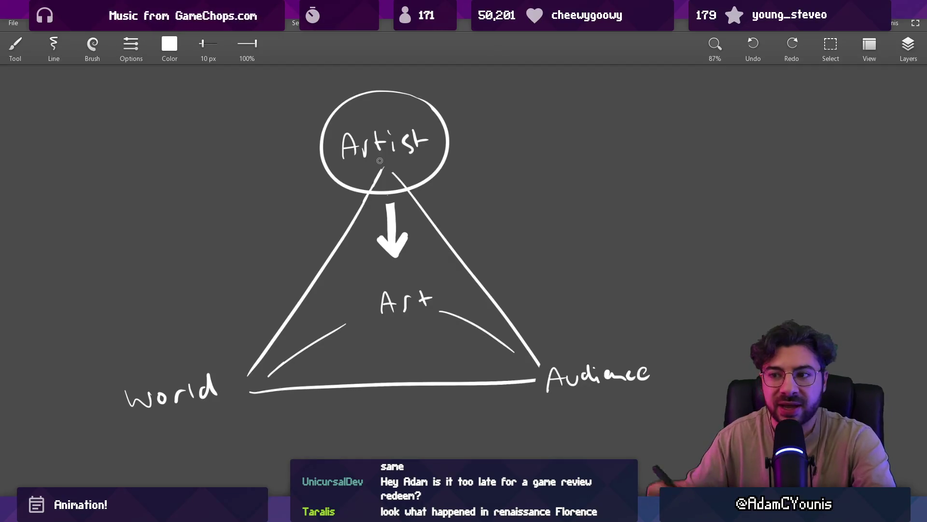
{"action": "left_click_drag", "start_coordinate": [381, 193], "coordinate": [381, 194]}
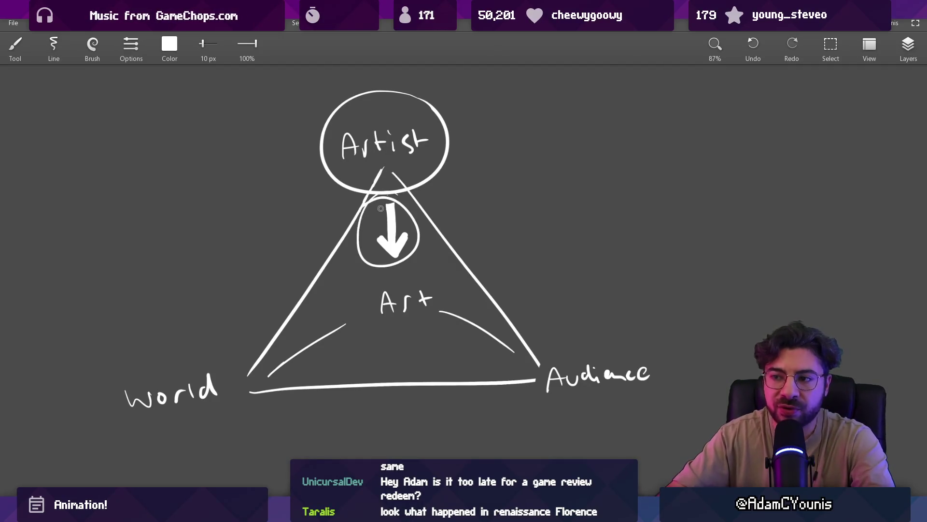
{"action": "key", "text": "ctrl+z"}
{"action": "left_click_drag", "start_coordinate": [358, 245], "coordinate": [284, 313]}
{"action": "mouse_move", "coordinate": [403, 246]}
{"action": "left_mouse_down"}
{"action": "mouse_move", "coordinate": [475, 290]}
{"action": "mouse_move", "coordinate": [490, 275]}
{"action": "left_mouse_up"}
{"action": "key", "text": "ctrl+z"}
{"action": "key", "text": "ctrl+z"}
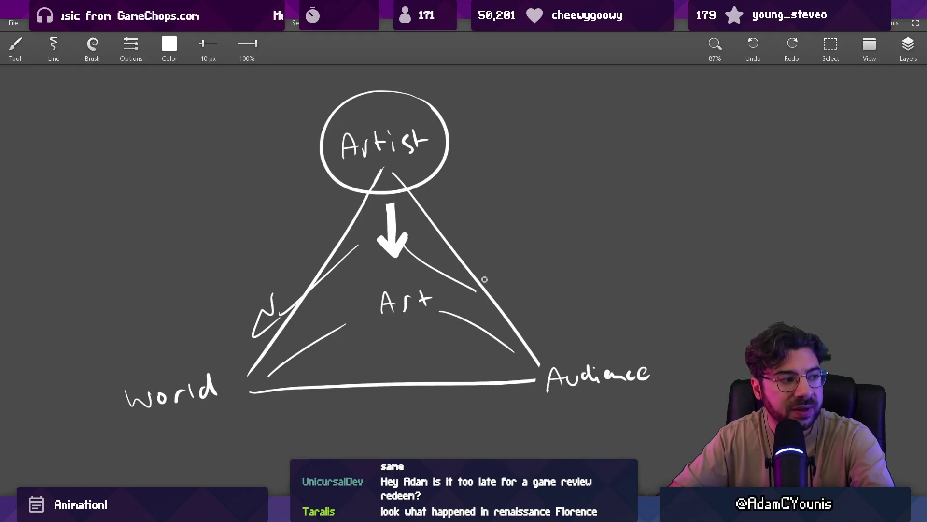
{"action": "key", "text": "ctrl+z"}
{"action": "key", "text": "ctrl+z"}
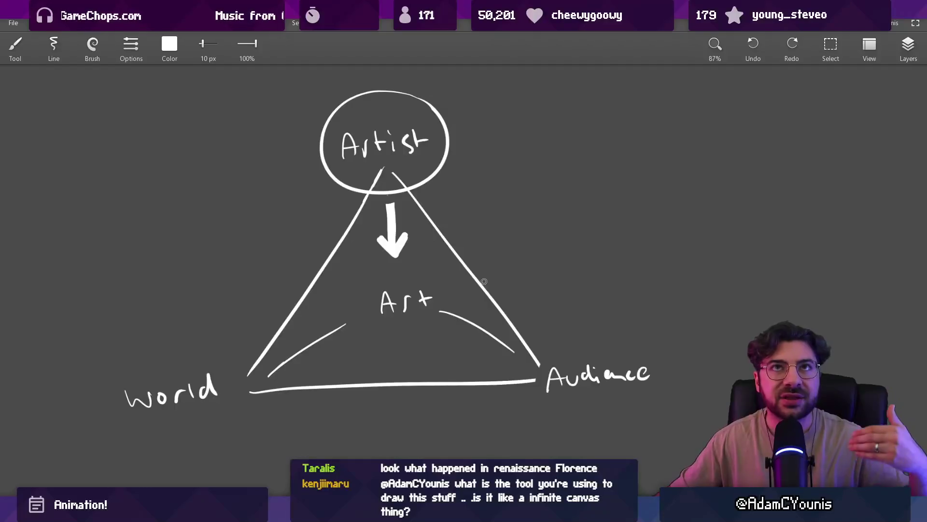
{"action": "mouse_move", "coordinate": [184, 312]}
{"action": "left_mouse_down"}
{"action": "mouse_move", "coordinate": [99, 425]}
{"action": "mouse_move", "coordinate": [137, 315]}
{"action": "mouse_move", "coordinate": [181, 306]}
{"action": "left_mouse_up"}
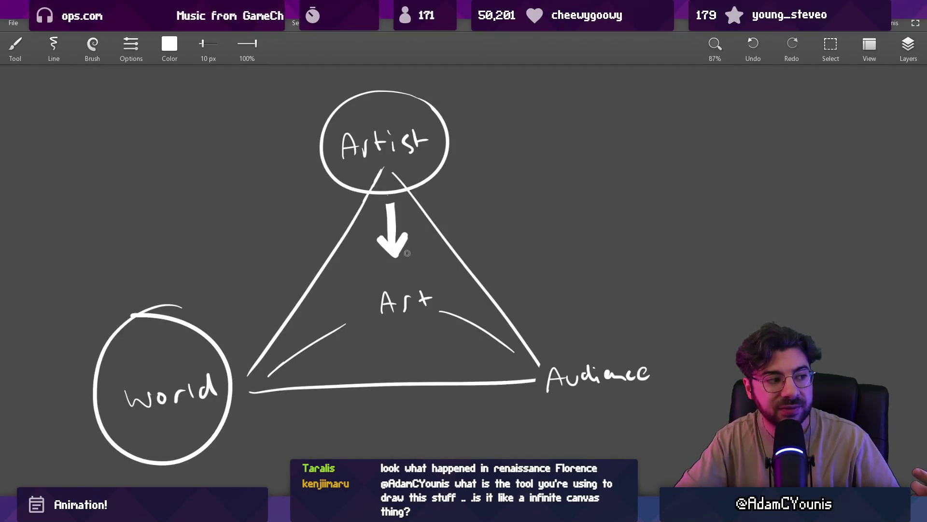
{"action": "key", "text": "ctrl+z"}
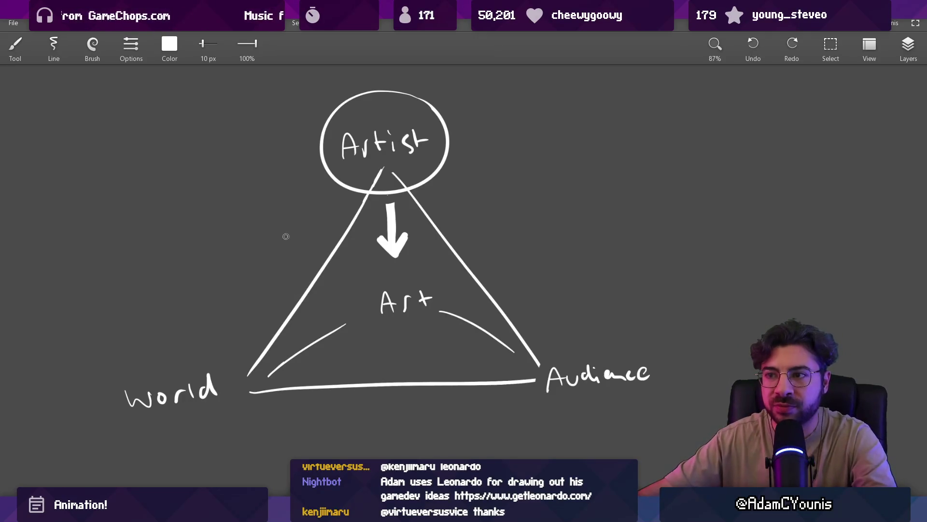
{"action": "mouse_move", "coordinate": [591, 514]}
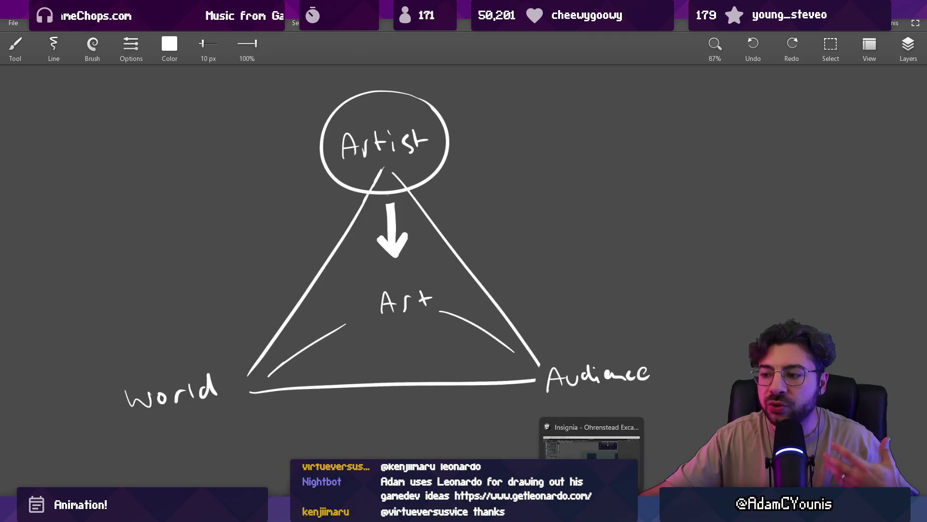
- In Aseprite, hide Layers 6, 3 and 10 and show Layer 16's background trees
{"action": "left_click", "coordinate": [591, 444]}
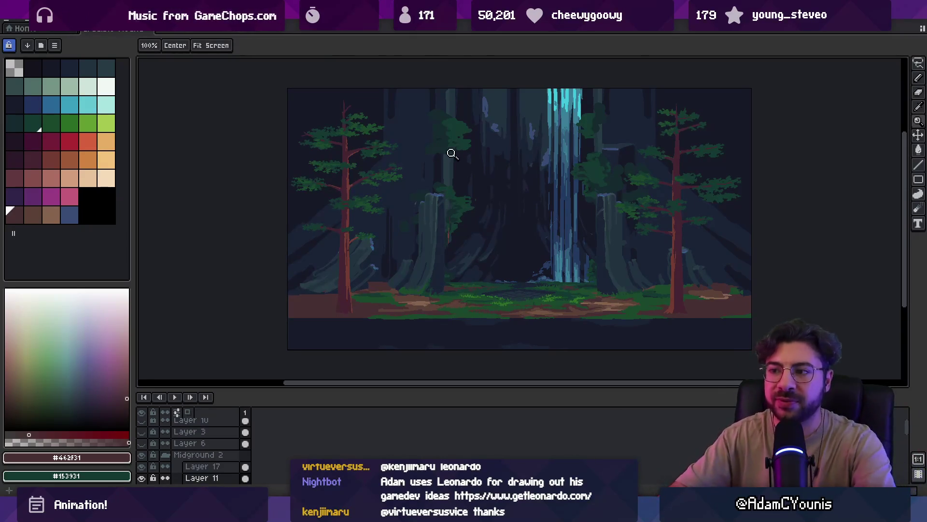
{"action": "left_click_drag", "start_coordinate": [450, 233], "coordinate": [422, 233]}
{"action": "scroll", "coordinate": [421, 233], "scroll_direction": "up", "scroll_amount": 3}
{"action": "left_click", "coordinate": [399, 234], "text": "ctrl"}
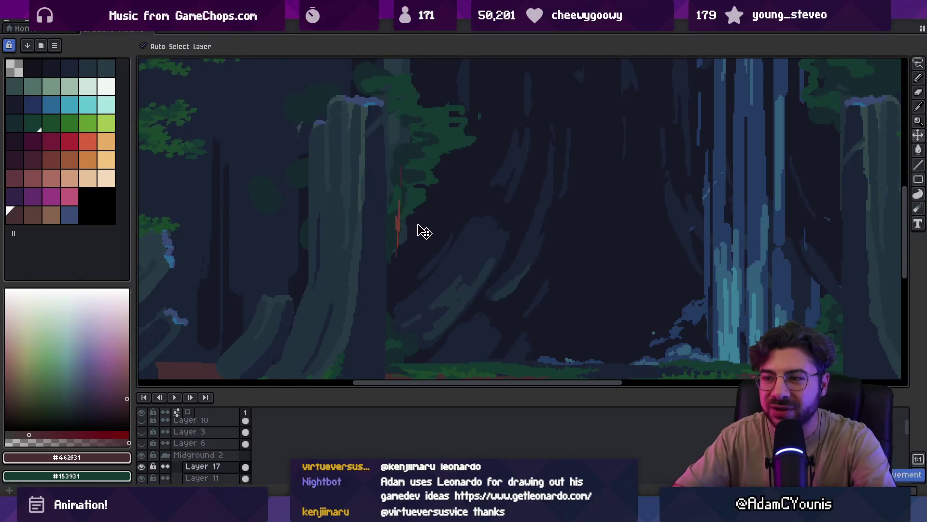
{"action": "scroll", "coordinate": [420, 230], "scroll_direction": "down", "scroll_amount": 3}
{"action": "scroll", "coordinate": [208, 454], "scroll_direction": "down", "scroll_amount": 1}
{"action": "scroll", "coordinate": [209, 454], "scroll_direction": "up", "scroll_amount": 1}
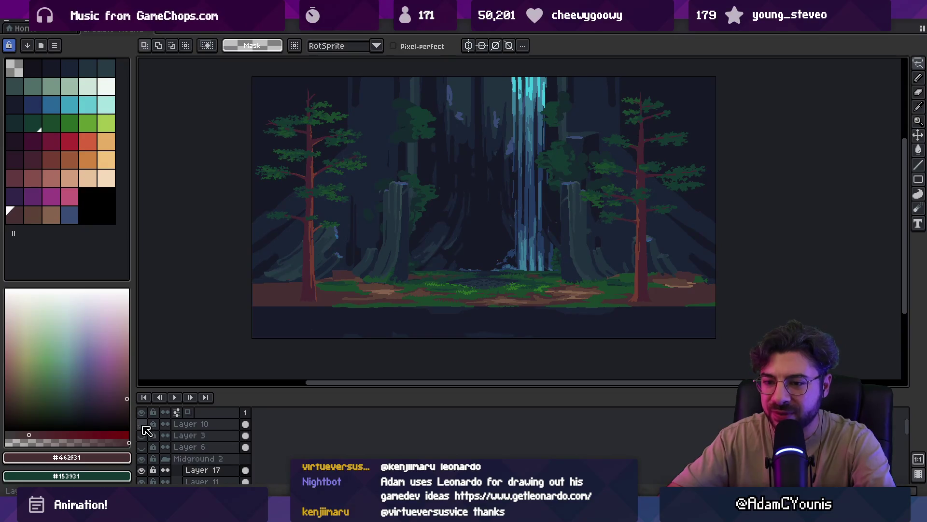
{"action": "left_click", "coordinate": [142, 447]}
{"action": "left_click_drag", "start_coordinate": [141, 447], "coordinate": [141, 424]}
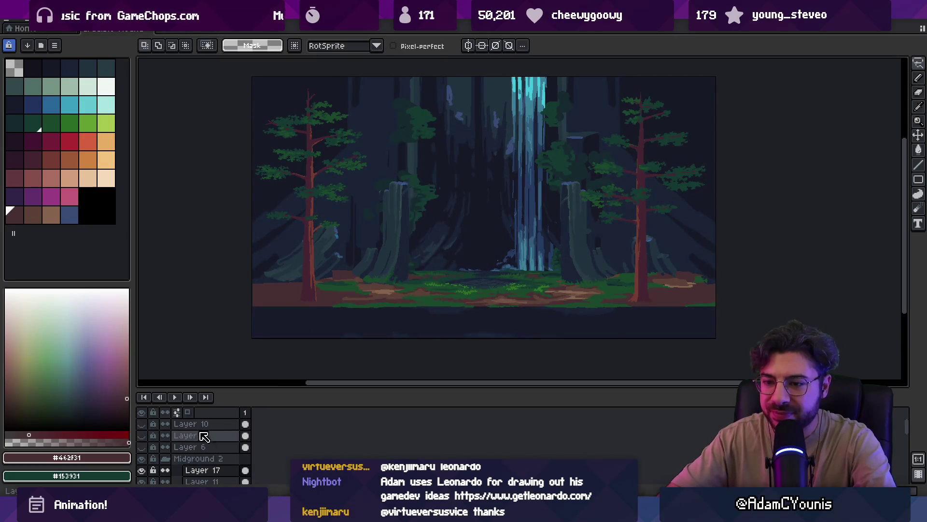
{"action": "scroll", "coordinate": [207, 445], "scroll_direction": "down", "scroll_amount": 6}
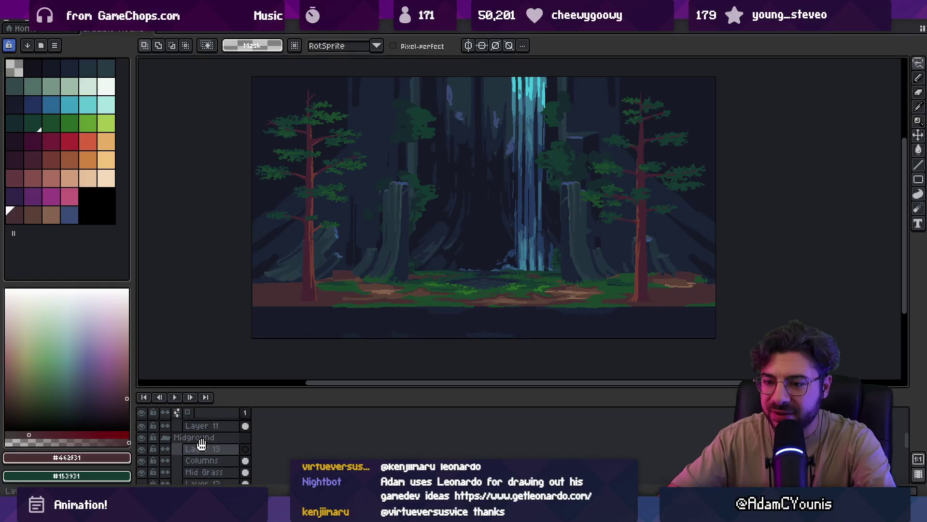
{"action": "scroll", "coordinate": [208, 430], "scroll_direction": "down", "scroll_amount": 3}
{"action": "scroll", "coordinate": [208, 430], "scroll_direction": "down", "scroll_amount": 1}
{"action": "left_click", "coordinate": [142, 467]}
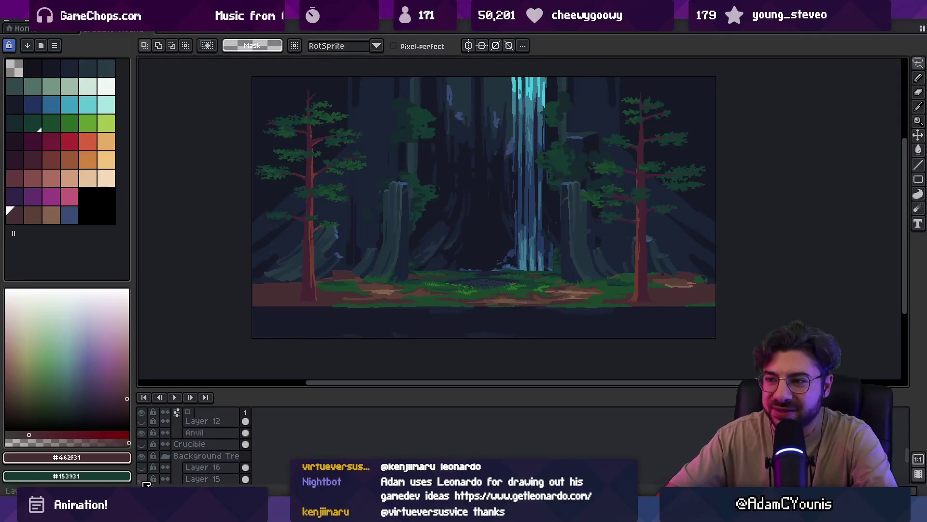
- Select Layer 15, save the artwork, and return to Leonardo's diagram
{"action": "left_click", "coordinate": [245, 478], "text": "ctrl"}
{"action": "scroll", "coordinate": [414, 238], "scroll_direction": "up", "scroll_amount": 3}
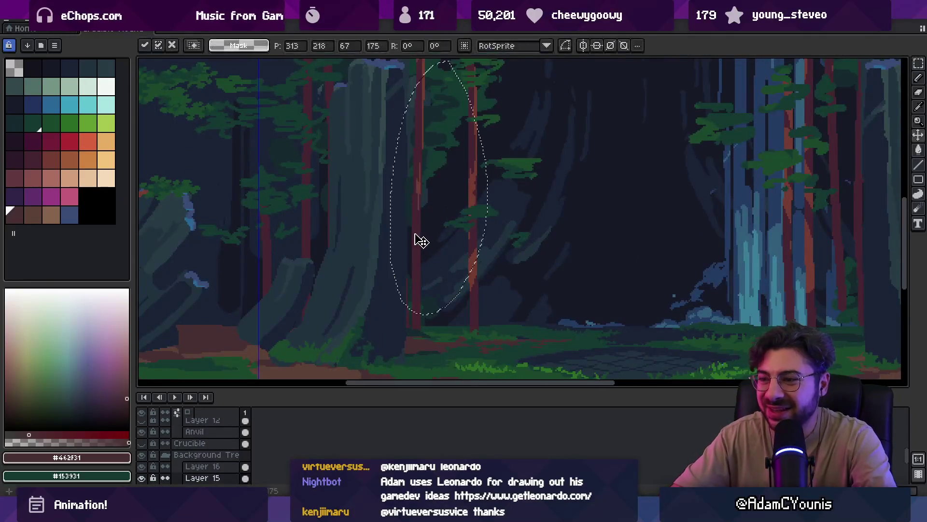
{"action": "scroll", "coordinate": [403, 249], "scroll_direction": "down", "scroll_amount": 4}
{"action": "scroll", "coordinate": [416, 256], "scroll_direction": "up", "scroll_amount": 2}
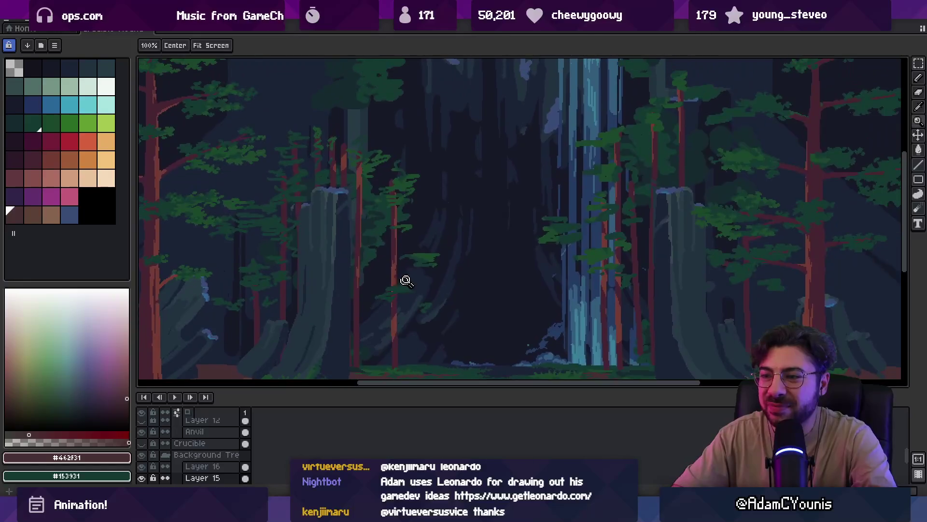
{"action": "scroll", "coordinate": [411, 265], "scroll_direction": "down", "scroll_amount": 1}
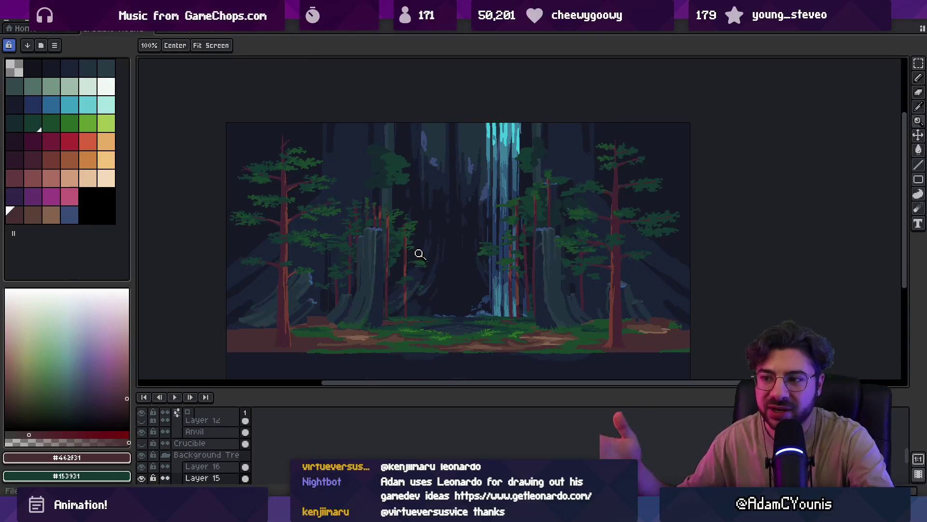
{"action": "key", "text": "ctrl+s"}
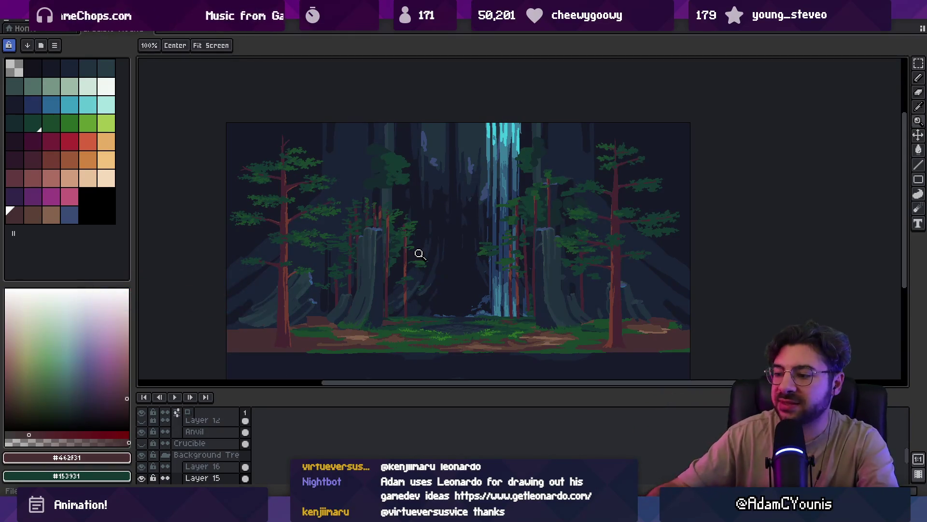
{"action": "key", "text": "alt+Tab"}
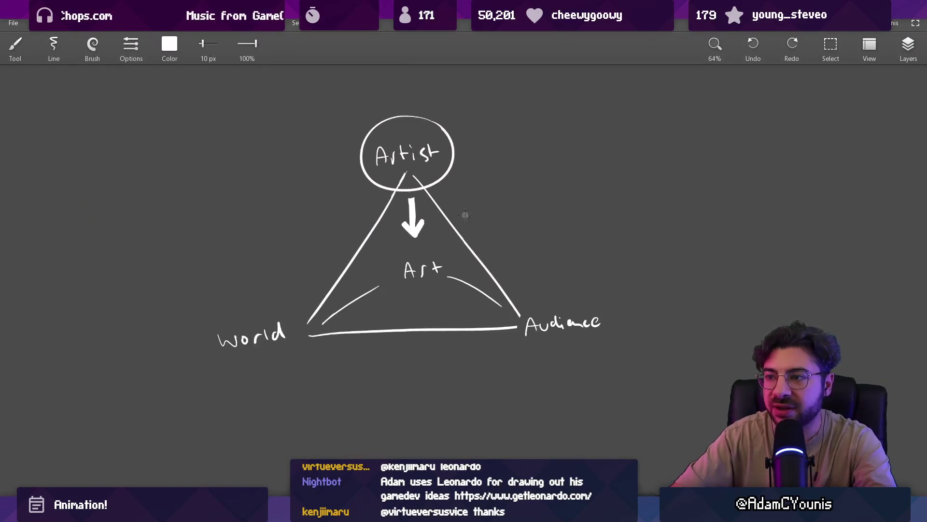
- Try circles around World and Audience in Leonardo, undoing each one
{"action": "scroll", "coordinate": [465, 215], "scroll_direction": "up", "scroll_amount": 1}
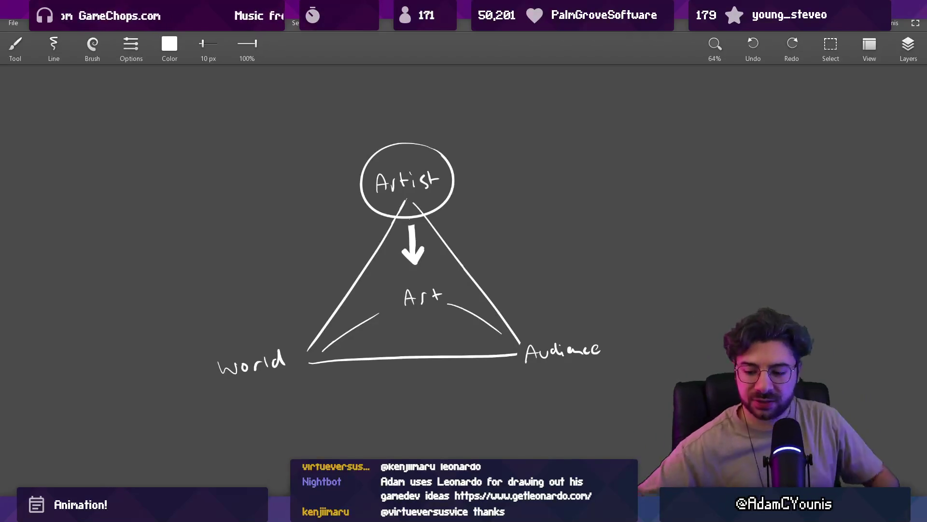
{"action": "mouse_move", "coordinate": [259, 323]}
{"action": "left_mouse_down"}
{"action": "mouse_move", "coordinate": [206, 382]}
{"action": "mouse_move", "coordinate": [285, 360]}
{"action": "left_mouse_up"}
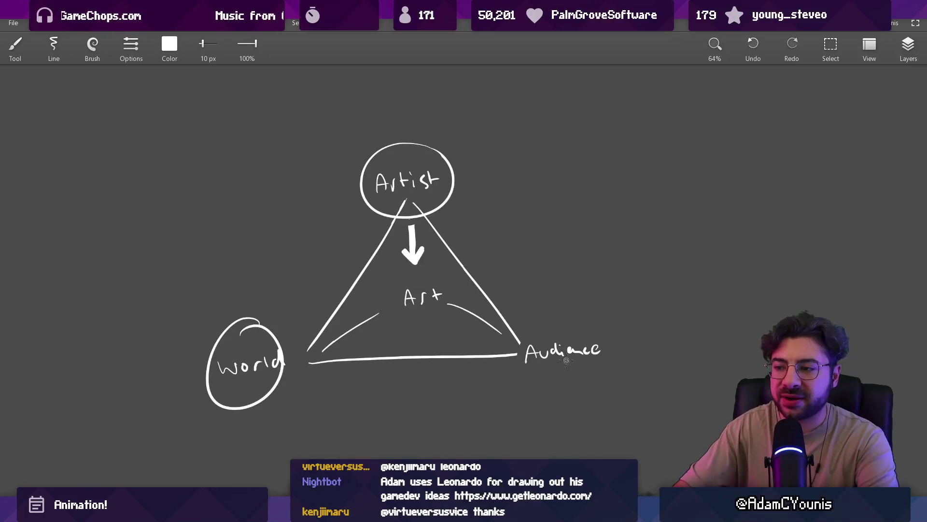
{"action": "left_click_drag", "start_coordinate": [565, 326], "coordinate": [529, 327]}
{"action": "key", "text": "ctrl+z"}
{"action": "key", "text": "ctrl+z"}
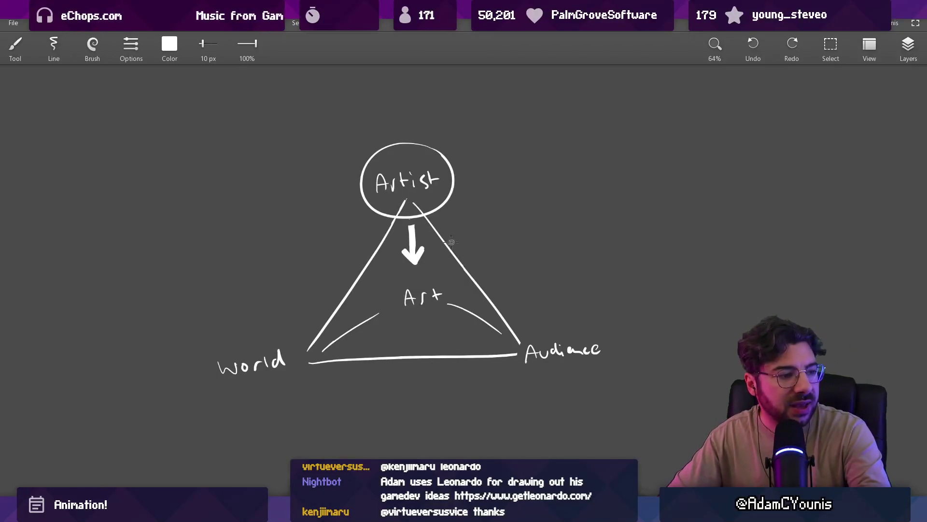
{"action": "left_click_drag", "start_coordinate": [296, 301], "coordinate": [304, 312]}
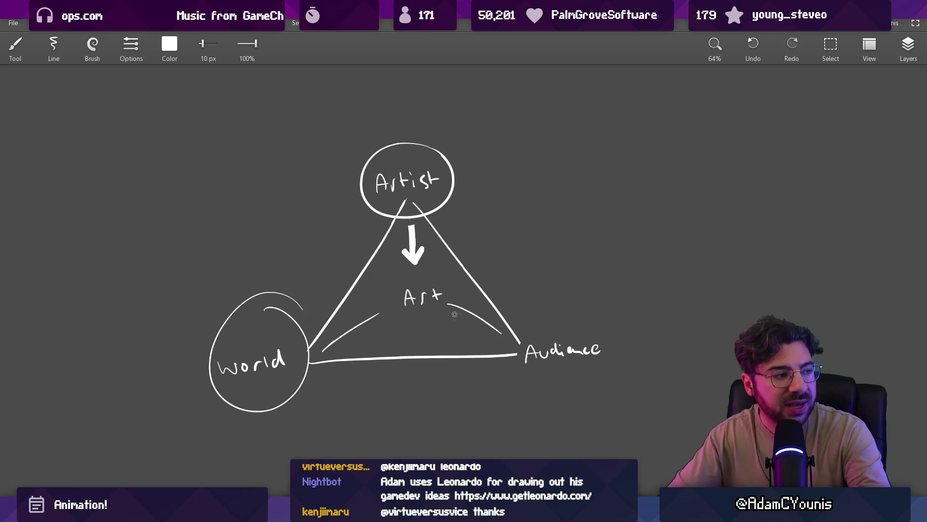
{"action": "key", "text": "ctrl+z"}
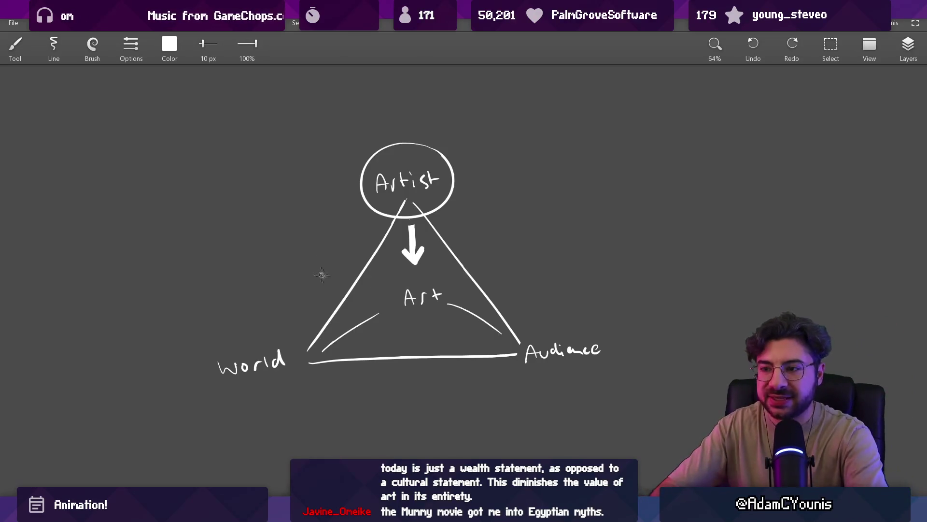
- Try an ellipse around the whole triangle and a circle around Art, undoing both
{"action": "mouse_move", "coordinate": [428, 146]}
{"action": "left_mouse_down"}
{"action": "mouse_move", "coordinate": [437, 387]}
{"action": "mouse_move", "coordinate": [305, 256]}
{"action": "left_mouse_up"}
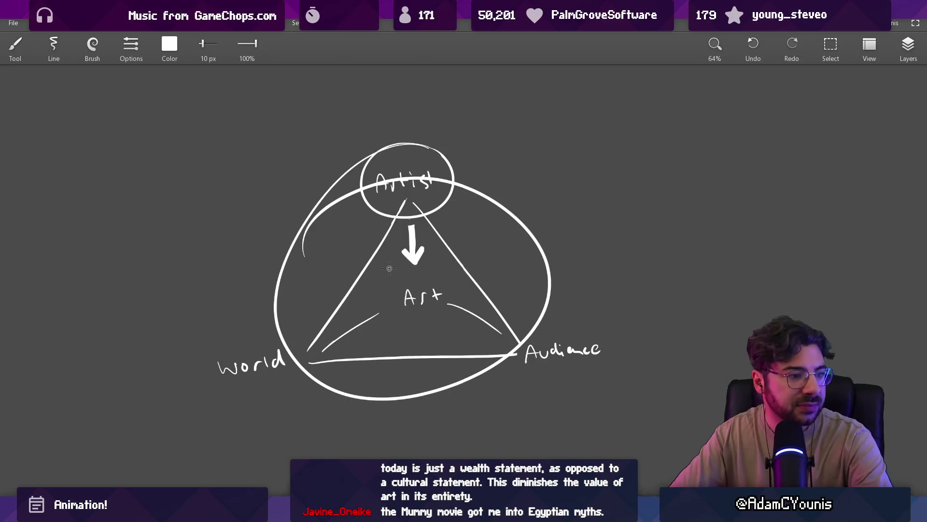
{"action": "key", "text": "ctrl+z"}
{"action": "left_click_drag", "start_coordinate": [426, 274], "coordinate": [424, 271]}
{"action": "key", "text": "ctrl+z"}
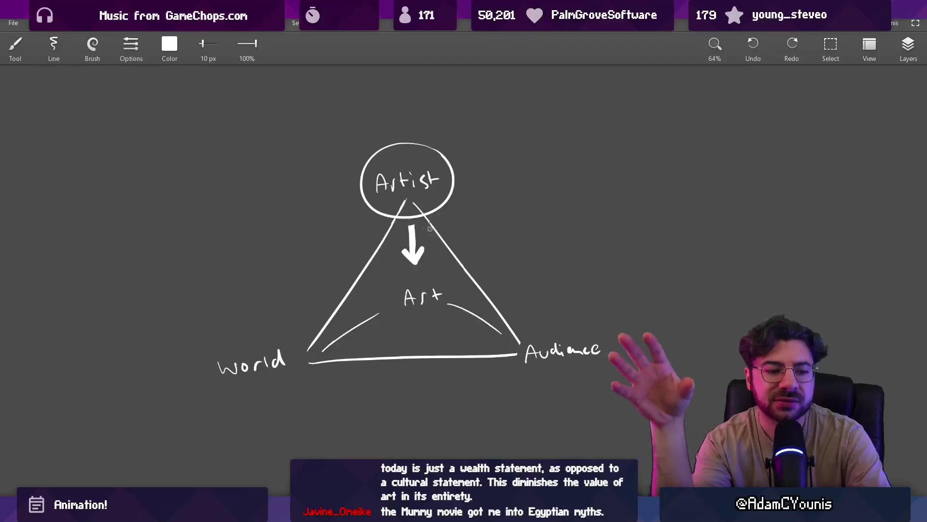
- Trace thick strokes from Artist down to Art, then undo the over-stroke
{"action": "scroll", "coordinate": [410, 279], "scroll_direction": "up", "scroll_amount": 3}
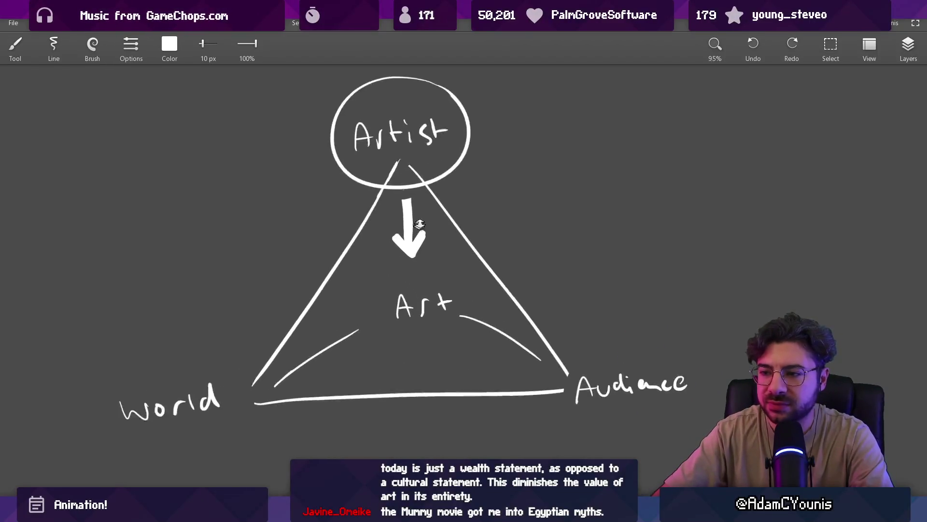
{"action": "left_click_drag", "start_coordinate": [397, 114], "coordinate": [415, 297]}
{"action": "key", "text": "ctrl+z"}
{"action": "left_click_drag", "start_coordinate": [400, 118], "coordinate": [416, 297]}
{"action": "left_click_drag", "start_coordinate": [409, 258], "coordinate": [414, 298]}
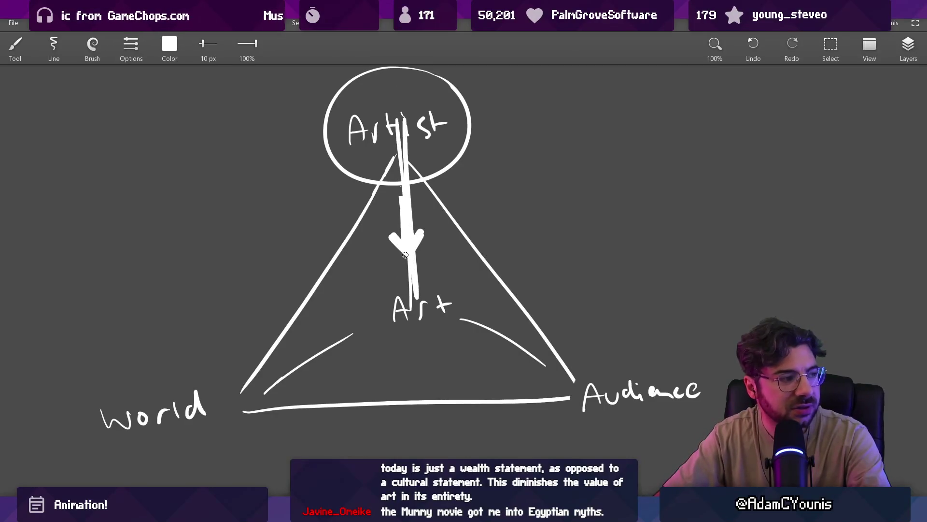
{"action": "key", "text": "ctrl+z"}
{"action": "key", "text": "ctrl+z"}
{"action": "scroll", "coordinate": [416, 256], "scroll_direction": "down", "scroll_amount": 2}
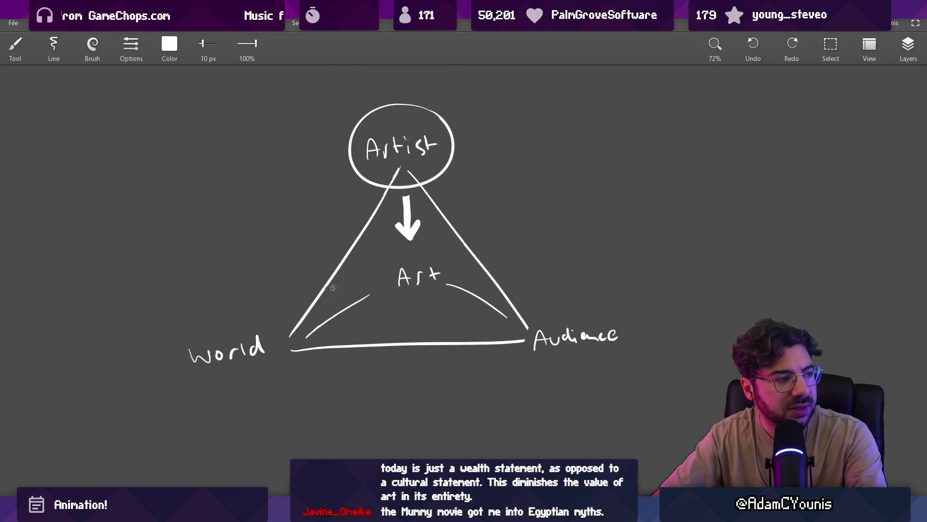
- Sketch arrows and arrowheads along the World and Audience sides, then undo them
{"action": "mouse_move", "coordinate": [262, 305]}
{"action": "left_mouse_down"}
{"action": "mouse_move", "coordinate": [331, 203]}
{"action": "mouse_move", "coordinate": [323, 215]}
{"action": "left_mouse_up"}
{"action": "key", "text": "ctrl+z"}
{"action": "left_click_drag", "start_coordinate": [491, 228], "coordinate": [536, 297]}
{"action": "key", "text": "ctrl+z"}
{"action": "key", "text": "ctrl+z"}
{"action": "left_click_drag", "start_coordinate": [328, 305], "coordinate": [338, 321]}
{"action": "mouse_move", "coordinate": [317, 334]}
{"action": "left_mouse_down"}
{"action": "mouse_move", "coordinate": [339, 319]}
{"action": "mouse_move", "coordinate": [325, 332]}
{"action": "left_mouse_up"}
{"action": "left_click_drag", "start_coordinate": [485, 317], "coordinate": [510, 322]}
{"action": "key", "text": "ctrl+z"}
{"action": "key", "text": "ctrl+z"}
{"action": "key", "text": "ctrl+z"}
{"action": "key", "text": "ctrl+z"}
{"action": "key", "text": "ctrl+z"}
{"action": "key", "text": "ctrl+z"}
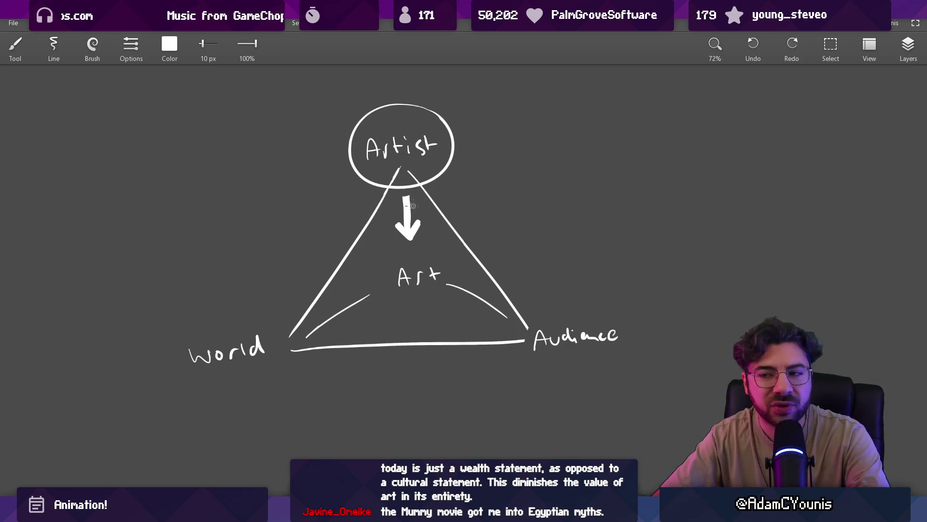
- Try ellipses around the arrow, World and Audience, undo them, and switch to Unity
{"action": "scroll", "coordinate": [413, 206], "scroll_direction": "up", "scroll_amount": 3}
{"action": "mouse_move", "coordinate": [396, 150]}
{"action": "left_mouse_down"}
{"action": "mouse_move", "coordinate": [462, 166]}
{"action": "mouse_move", "coordinate": [425, 157]}
{"action": "left_mouse_up"}
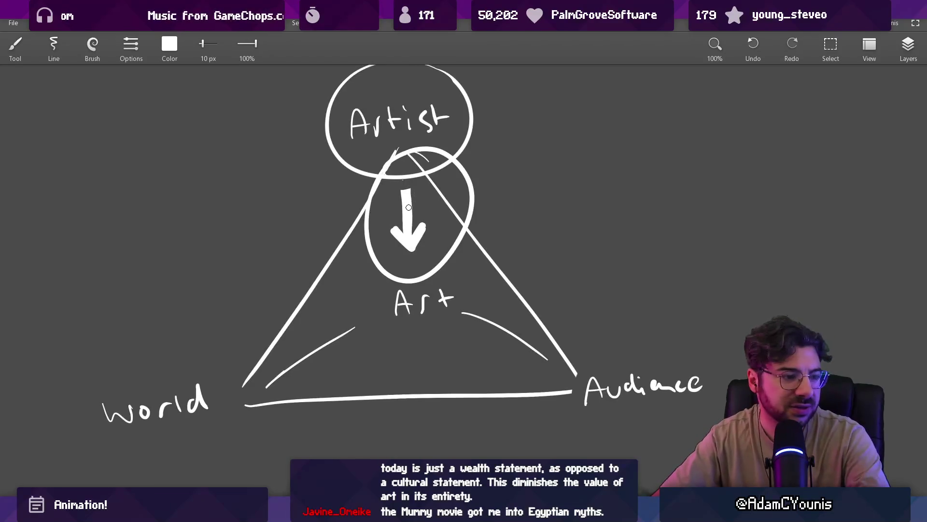
{"action": "key", "text": "ctrl+z"}
{"action": "key", "text": "ctrl+z"}
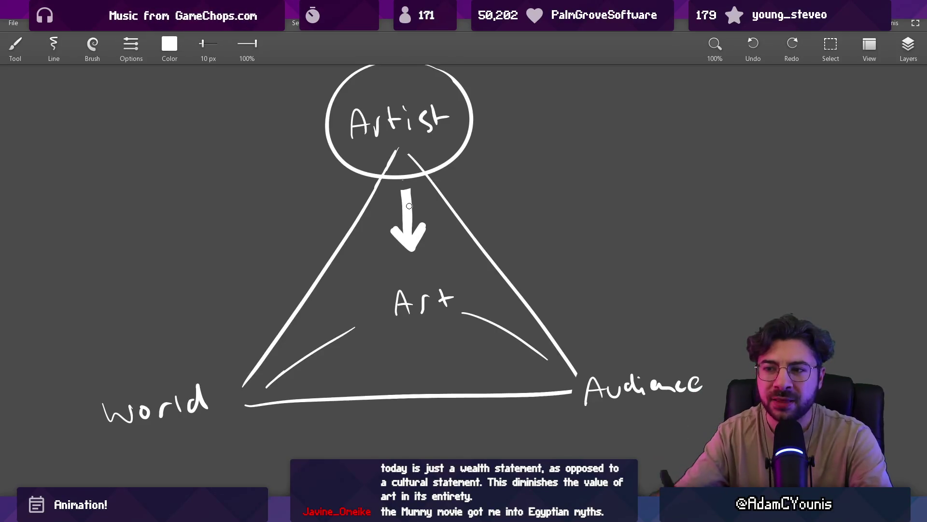
{"action": "scroll", "coordinate": [381, 267], "scroll_direction": "down", "scroll_amount": 3}
{"action": "left_click_drag", "start_coordinate": [295, 267], "coordinate": [250, 294]}
{"action": "left_click_drag", "start_coordinate": [520, 275], "coordinate": [498, 268]}
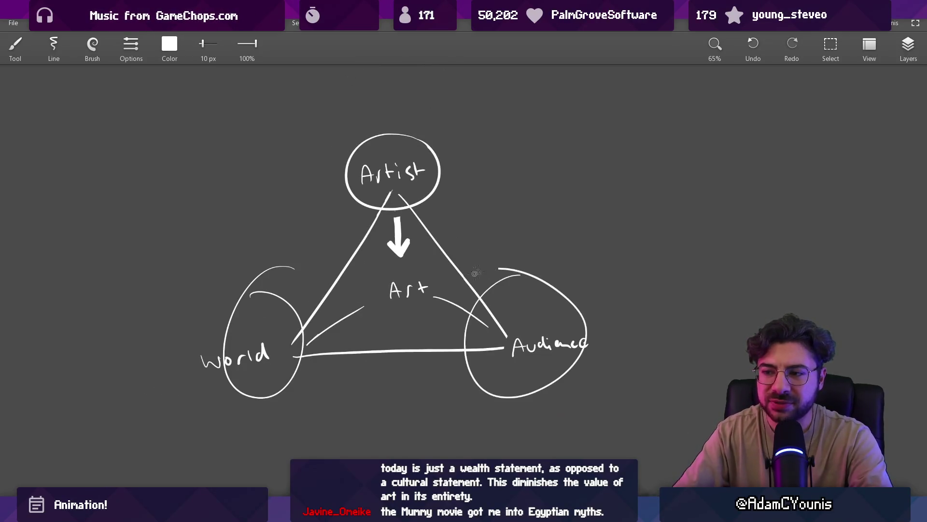
{"action": "key", "text": "ctrl+z"}
{"action": "key", "text": "ctrl+z"}
{"action": "scroll", "coordinate": [435, 251], "scroll_direction": "down", "scroll_amount": 1}
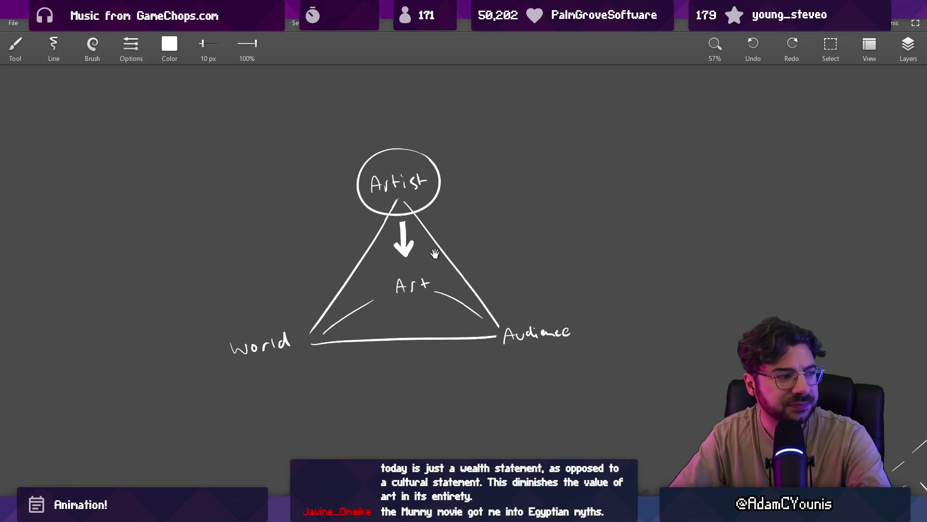
{"action": "left_click_drag", "start_coordinate": [418, 270], "coordinate": [420, 257]}
{"action": "scroll", "coordinate": [419, 264], "scroll_direction": "up", "scroll_amount": 1}
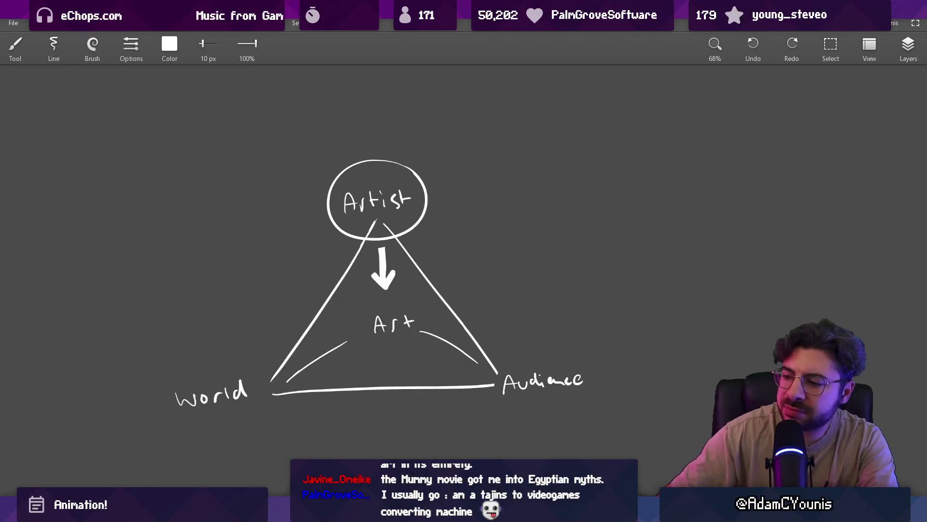
{"action": "key", "text": "alt+Tab"}
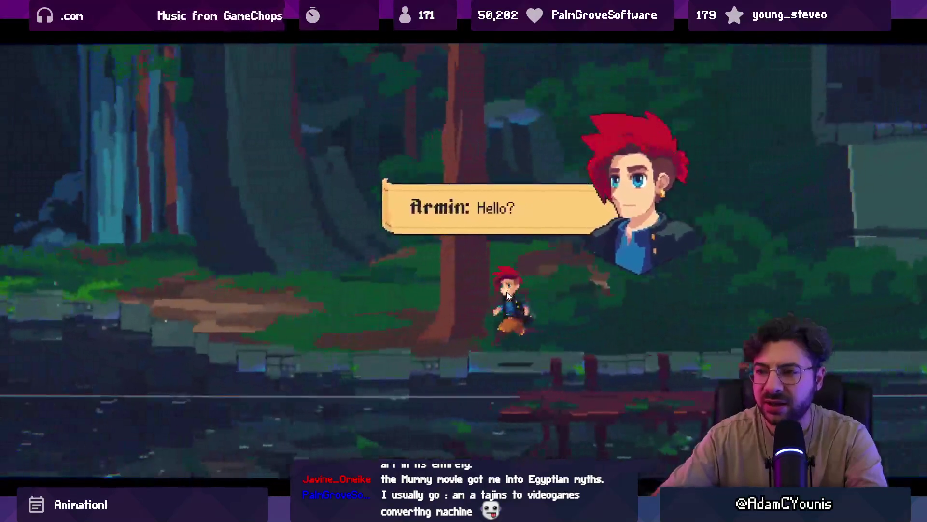
- Dismiss the dialogue, walk the character to crouch at the anvil shrine, then past it
{"action": "key", "text": "Return"}
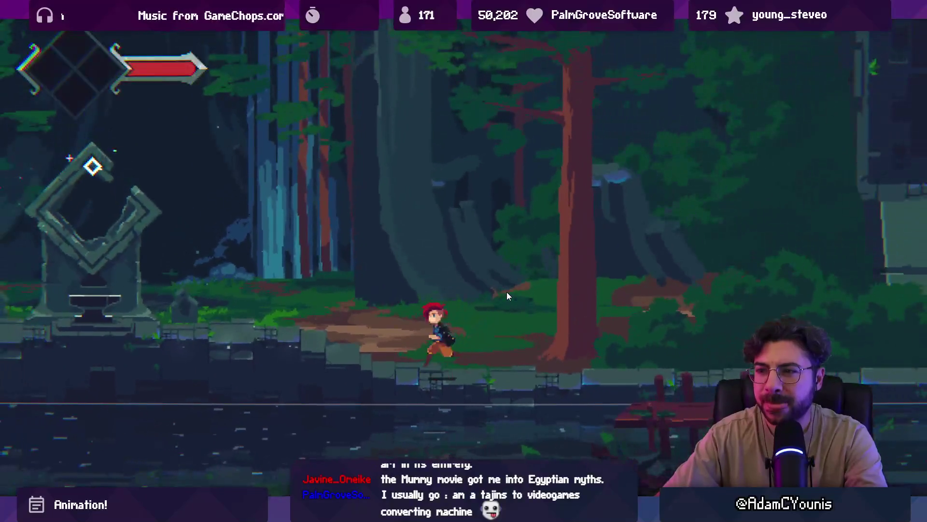
{"action": "key", "text": "Right"}
{"action": "key", "text": "Left"}
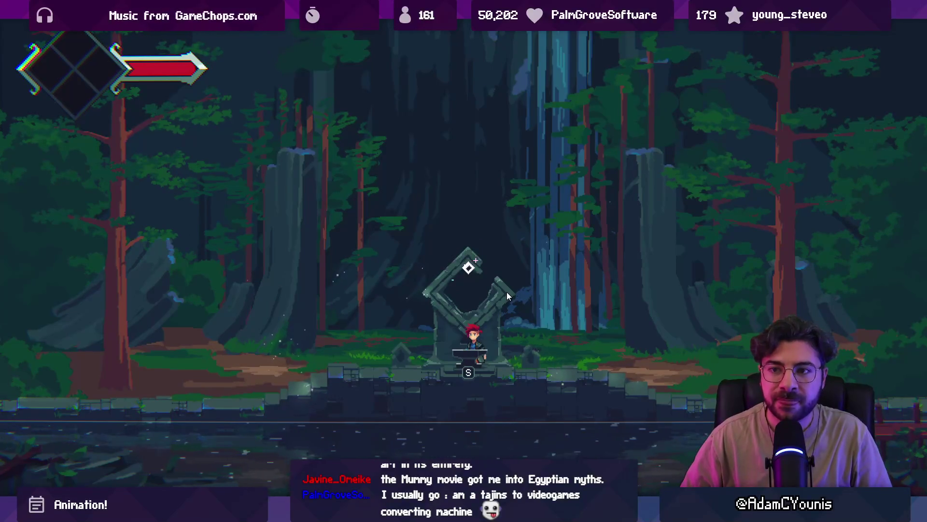
{"action": "key", "text": "s"}
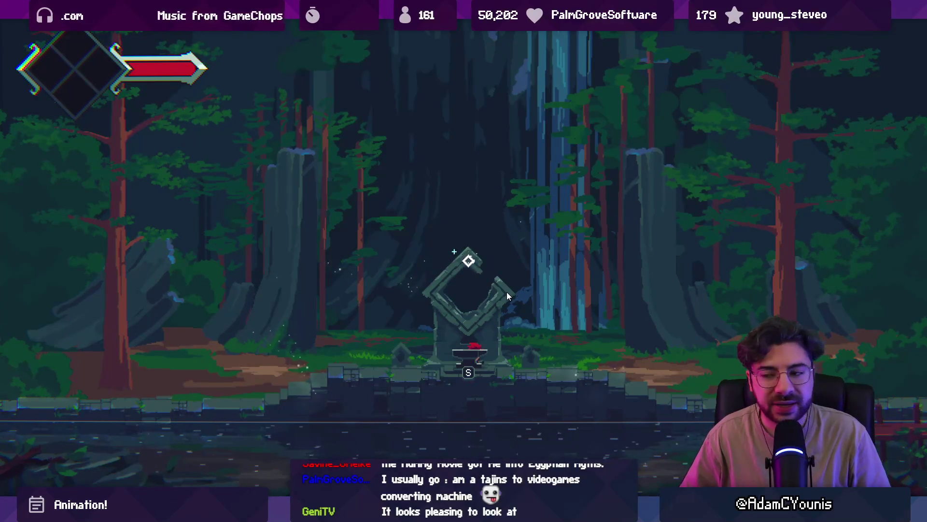
{"action": "key", "text": "Left"}
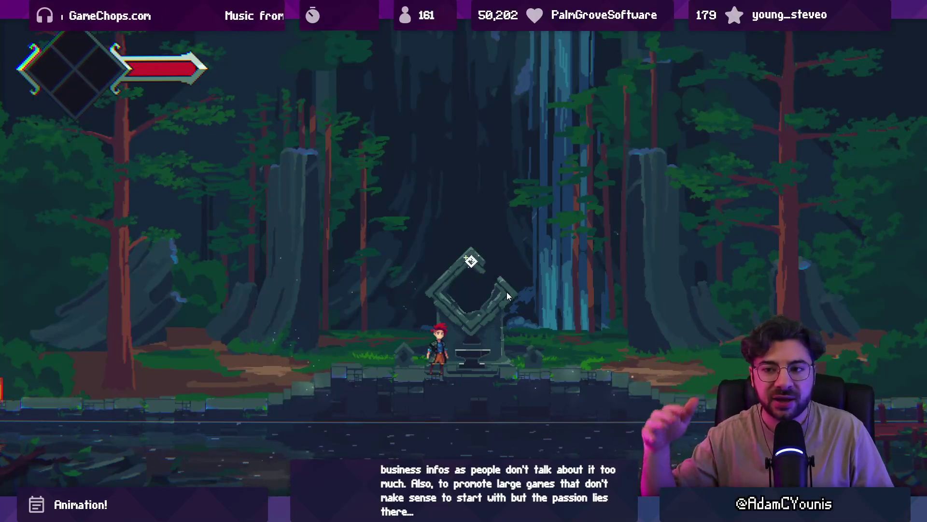
{"action": "key", "text": "Right"}
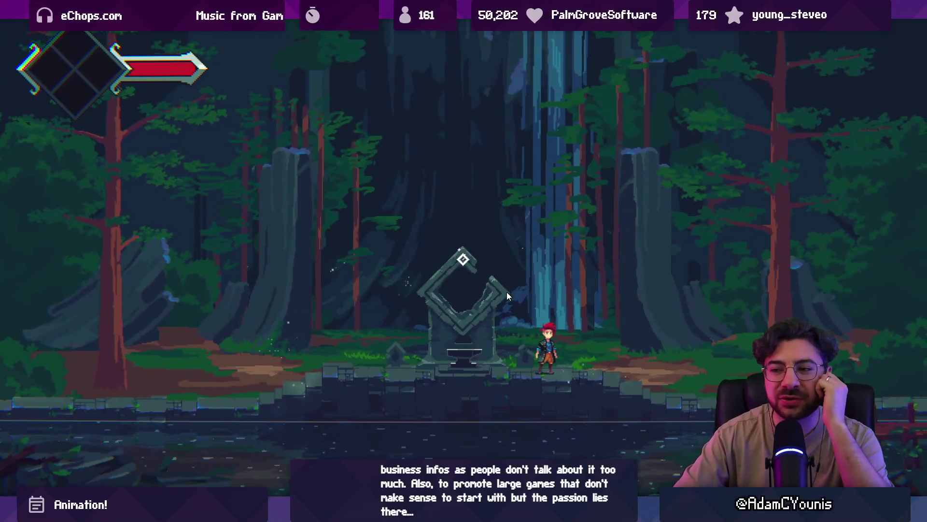
- Walk the character left and turn right, then restore the editor panels around the Game view
{"action": "key", "text": "Left"}
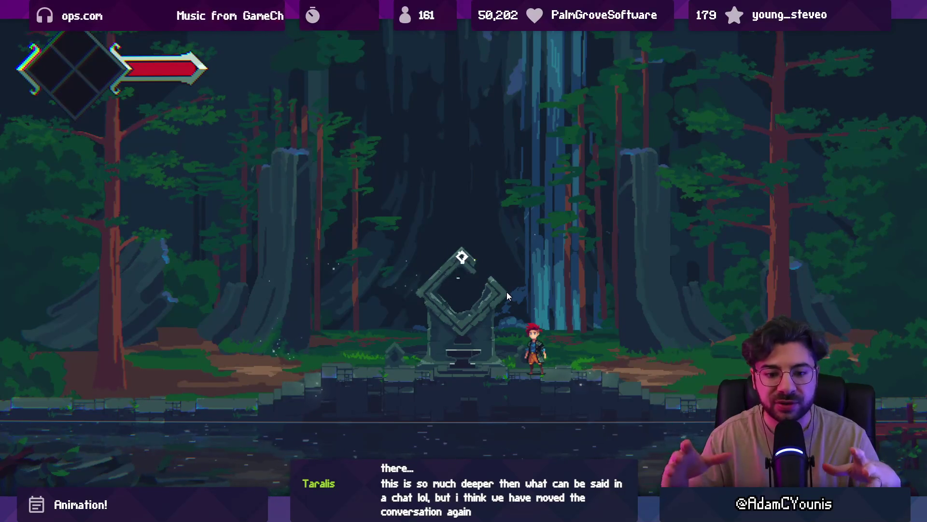
{"action": "key", "text": "Right"}
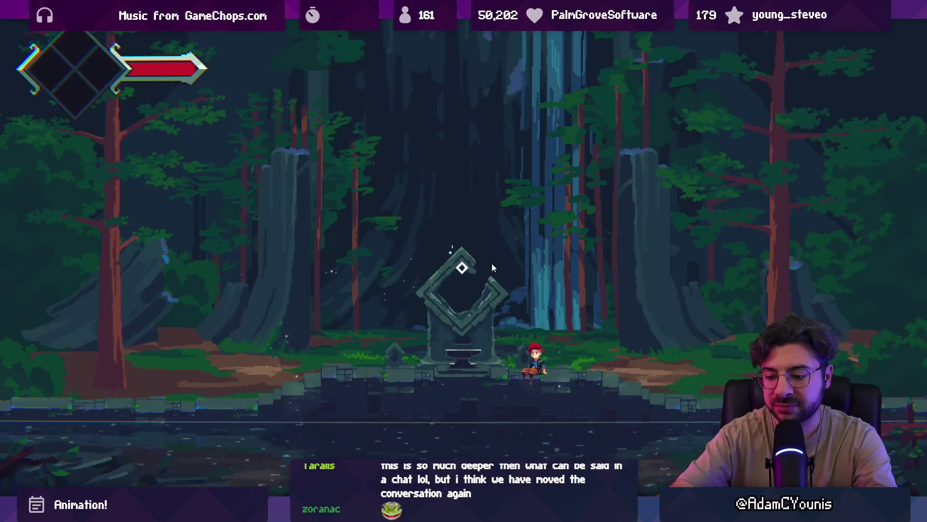
{"action": "key", "text": "shift+space"}
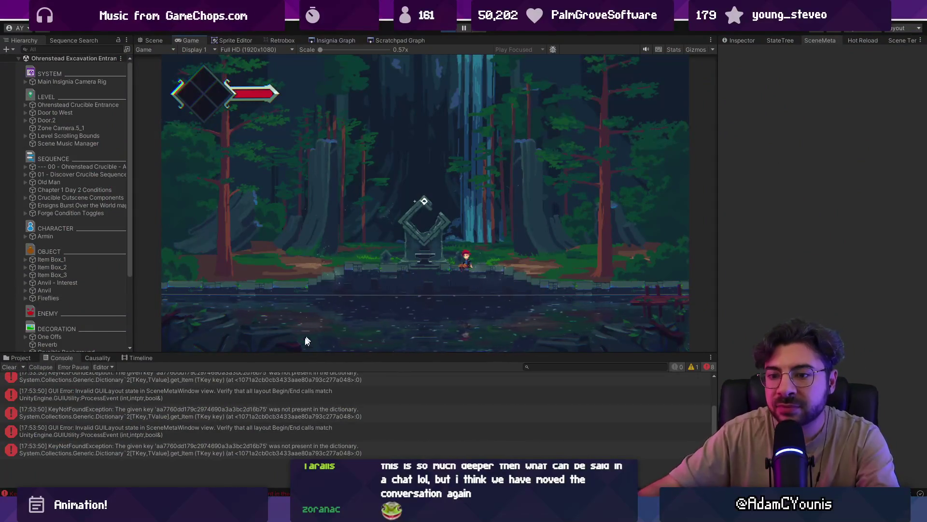
- Clear the Console, stop the game after a brief replay, and return to Leonardo
{"action": "left_click", "coordinate": [9, 366]}
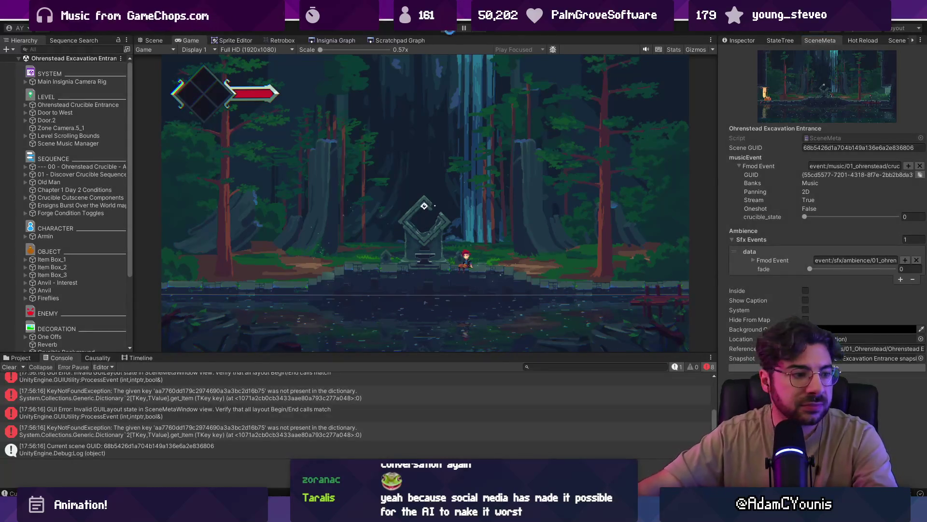
{"action": "left_click", "coordinate": [449, 28]}
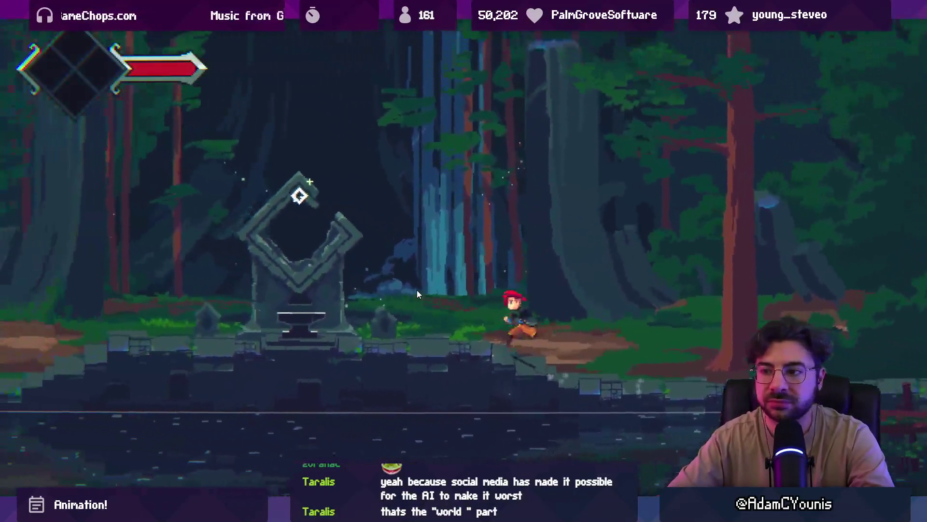
{"action": "key", "text": "Left"}
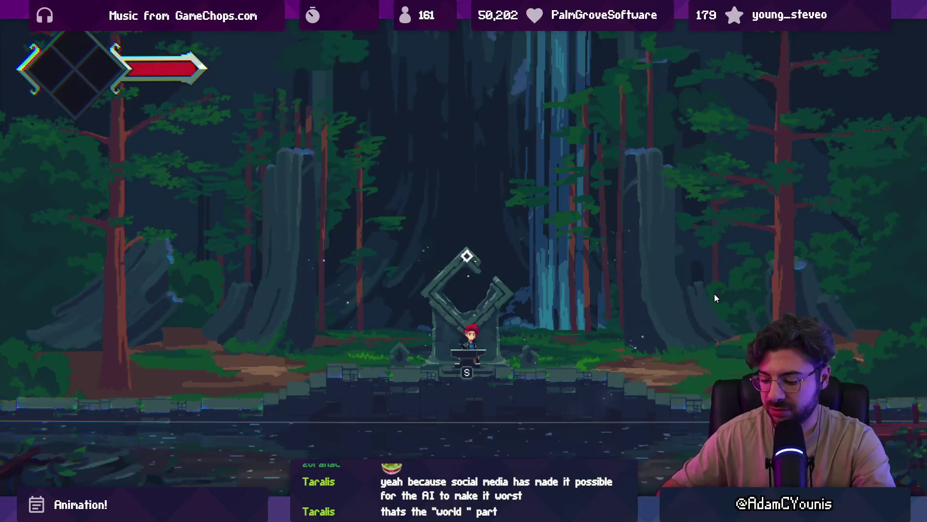
{"action": "key", "text": "shift+space"}
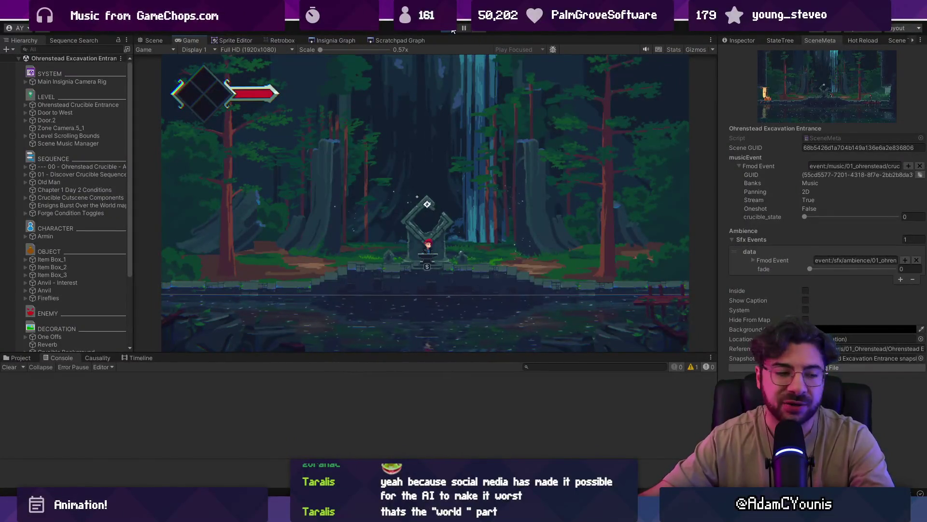
{"action": "left_click", "coordinate": [452, 28]}
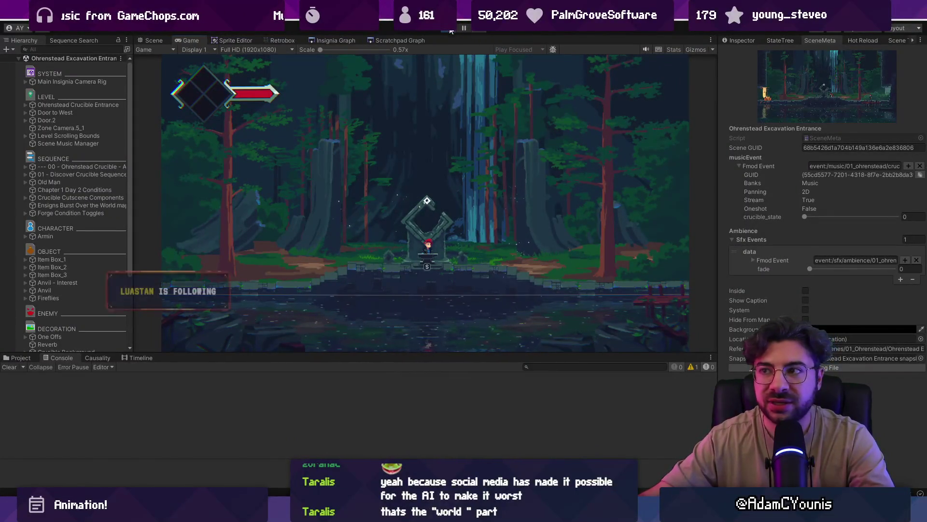
{"action": "key", "text": "alt+Tab"}
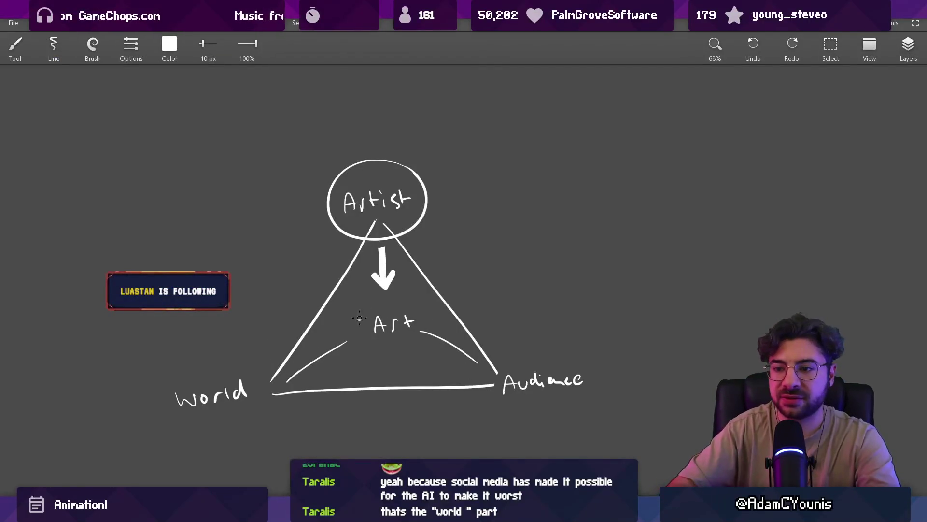
- Sketch a circle around World, an arrow, dashes and a circle around Art on the triangle diagram
{"action": "mouse_move", "coordinate": [239, 363]}
{"action": "left_mouse_down"}
{"action": "mouse_move", "coordinate": [220, 340]}
{"action": "mouse_move", "coordinate": [252, 325]}
{"action": "mouse_move", "coordinate": [290, 270]}
{"action": "mouse_move", "coordinate": [302, 278]}
{"action": "left_mouse_up"}
{"action": "left_click_drag", "start_coordinate": [310, 418], "coordinate": [331, 418]}
{"action": "left_click_drag", "start_coordinate": [338, 417], "coordinate": [507, 408]}
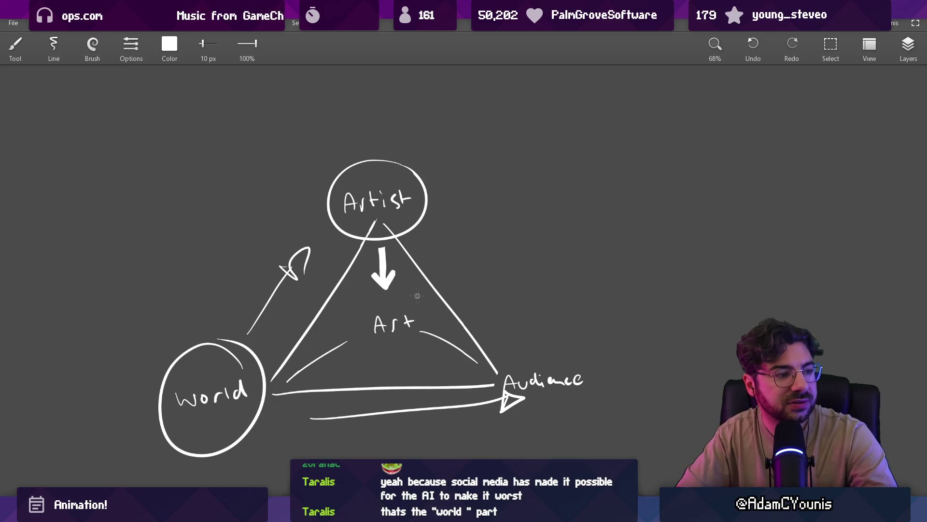
{"action": "mouse_move", "coordinate": [415, 291]}
{"action": "left_mouse_down"}
{"action": "mouse_move", "coordinate": [366, 324]}
{"action": "mouse_move", "coordinate": [382, 289]}
{"action": "left_mouse_up"}
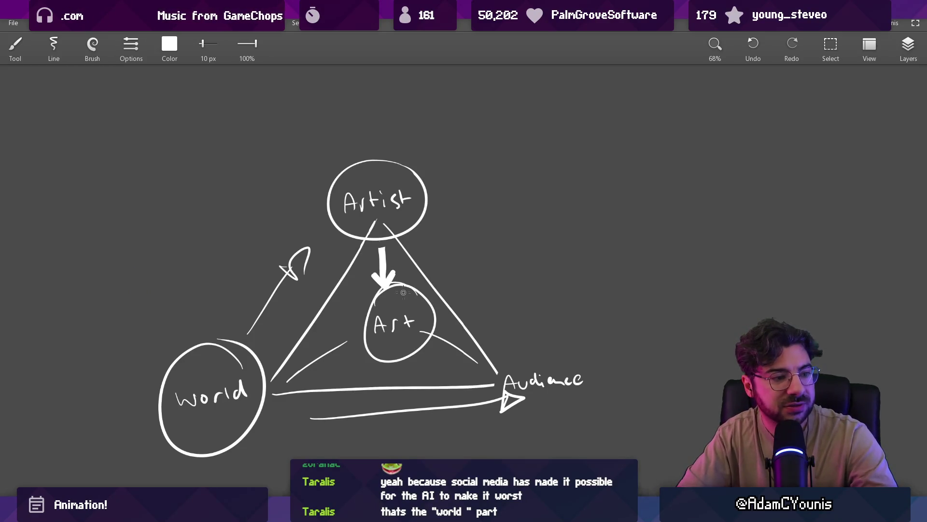
- Undo those trial strokes and bring the Aseprite forest file back to the front
{"action": "key", "text": "ctrl+z"}
{"action": "key", "text": "ctrl+z"}
{"action": "key", "text": "ctrl+z"}
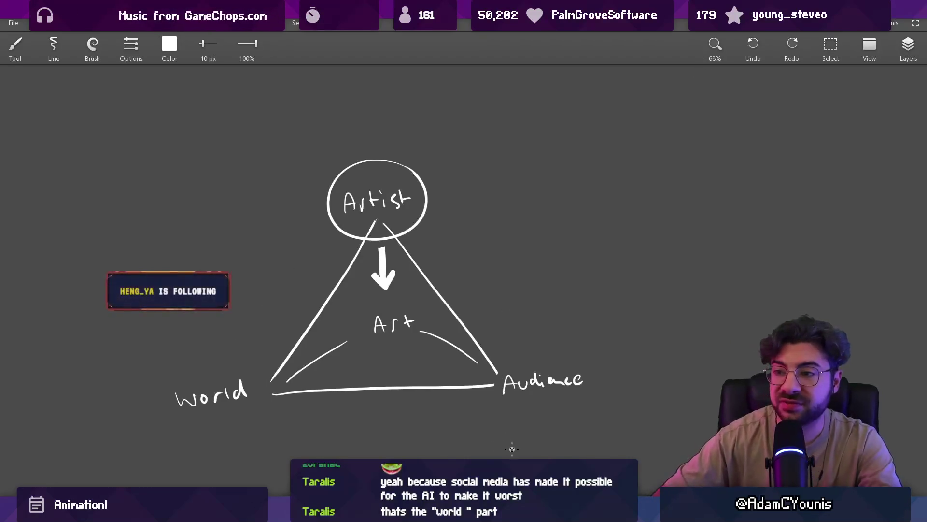
{"action": "mouse_move", "coordinate": [592, 513]}
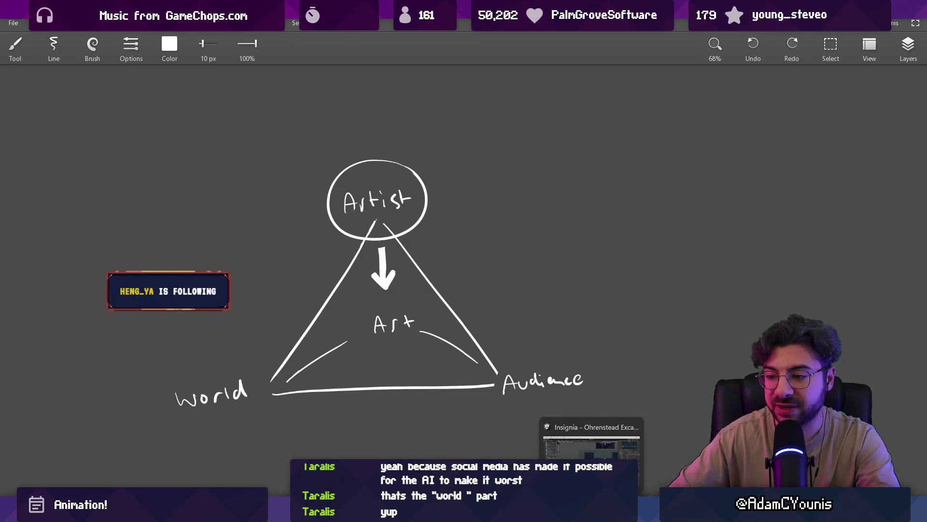
{"action": "left_click", "coordinate": [591, 447]}
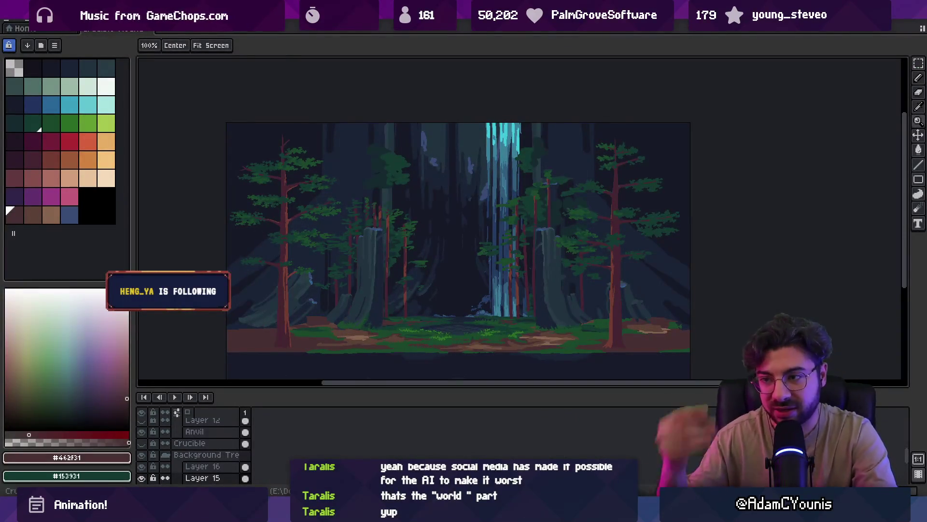
- Enlarge the pencil to 4px and sample the dark colour #152A2C from the canvas
{"action": "scroll", "coordinate": [415, 211], "scroll_direction": "up", "scroll_amount": 4}
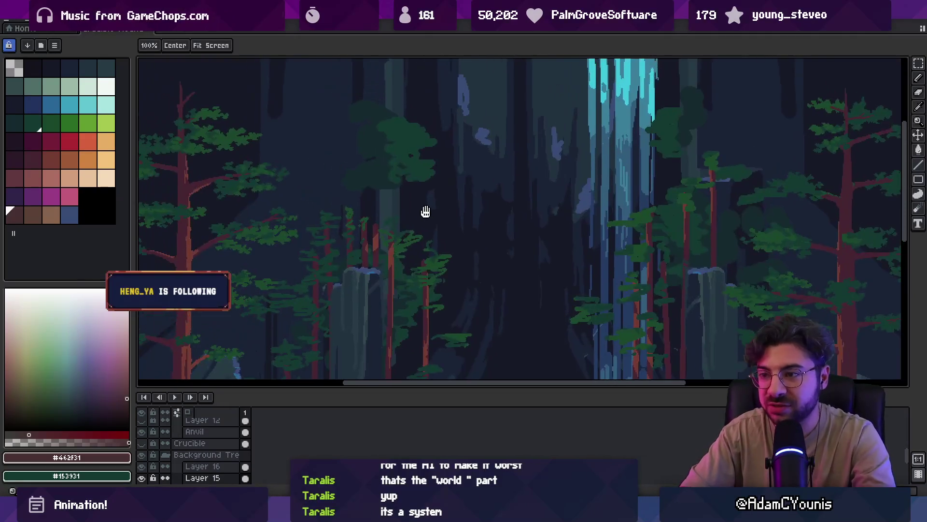
{"action": "key", "text": "b"}
{"action": "key", "text": "bracketright"}
{"action": "key", "text": "bracketright"}
{"action": "key", "text": "bracketright"}
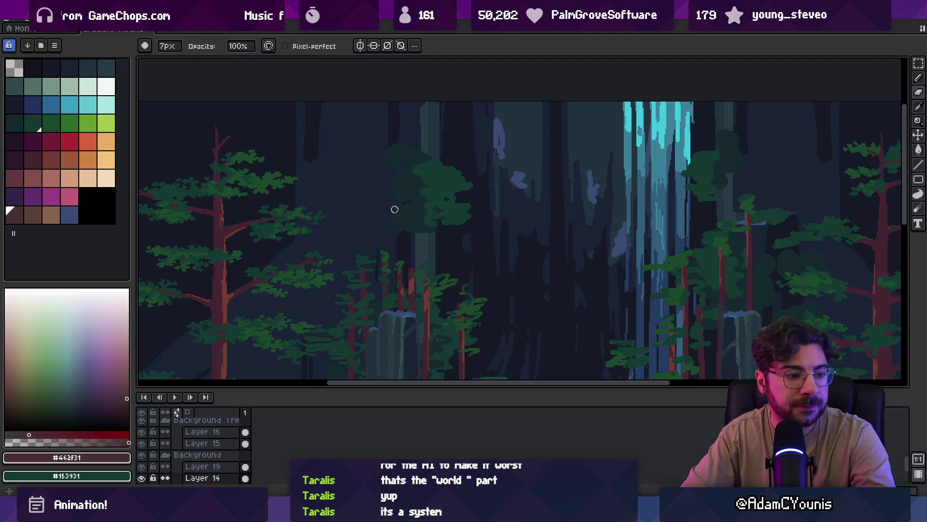
{"action": "scroll", "coordinate": [424, 221], "scroll_direction": "up", "scroll_amount": 2}
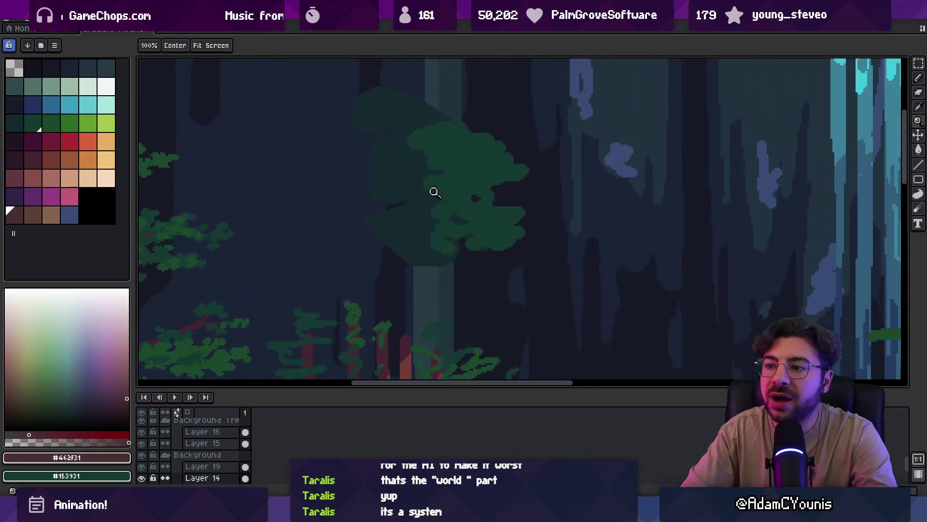
{"action": "scroll", "coordinate": [426, 155], "scroll_direction": "down", "scroll_amount": 2}
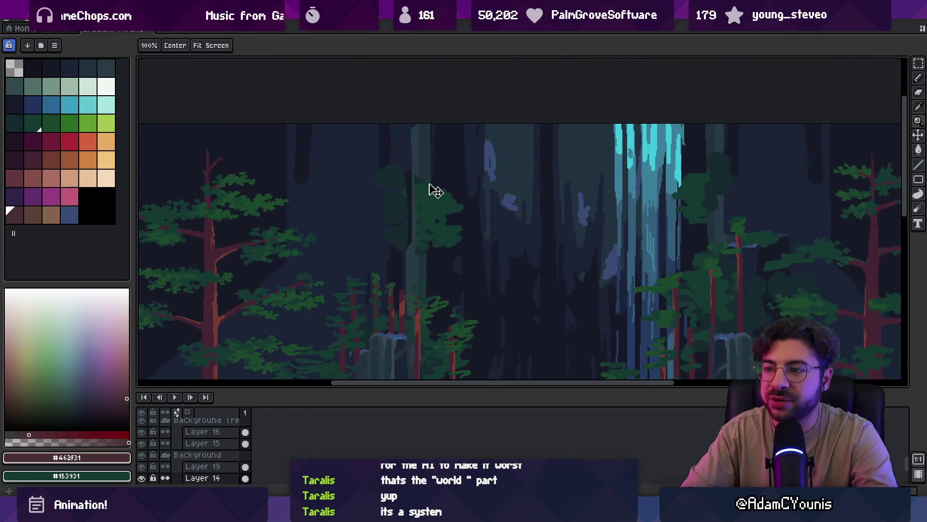
{"action": "key", "text": "o"}
{"action": "left_click", "coordinate": [408, 209], "text": "alt"}
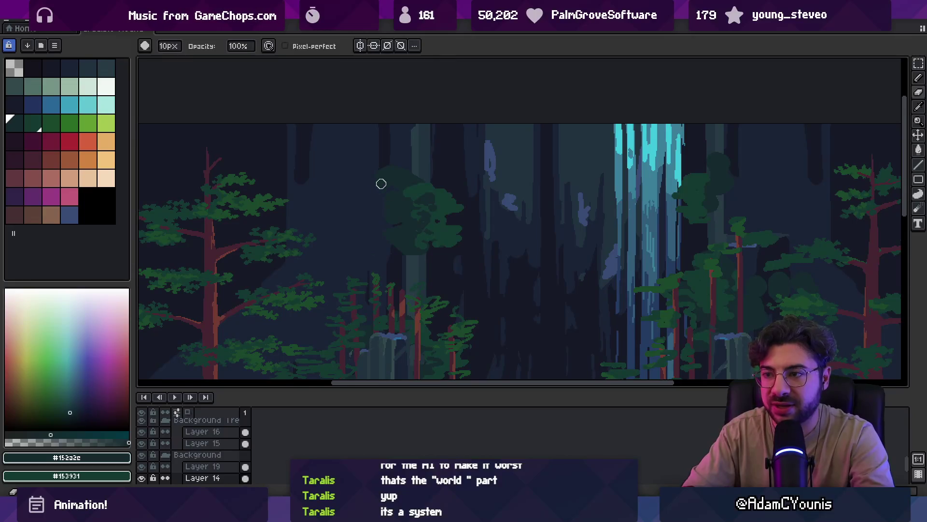
- Sample the dark blue #1a2336 and make Layer 14 the active layer
{"action": "key", "text": "v"}
{"action": "key", "text": "b"}
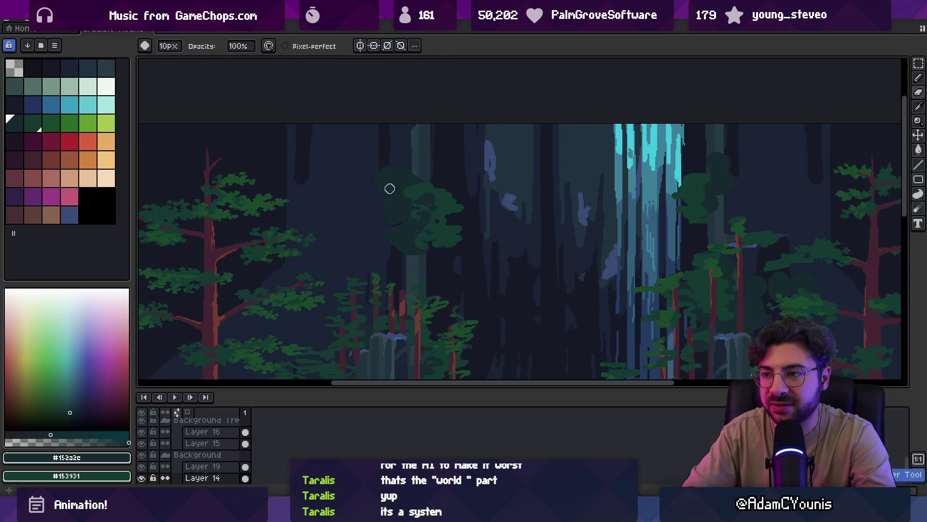
{"action": "left_click", "coordinate": [401, 160], "text": "ctrl"}
{"action": "left_click", "coordinate": [407, 159], "text": "alt"}
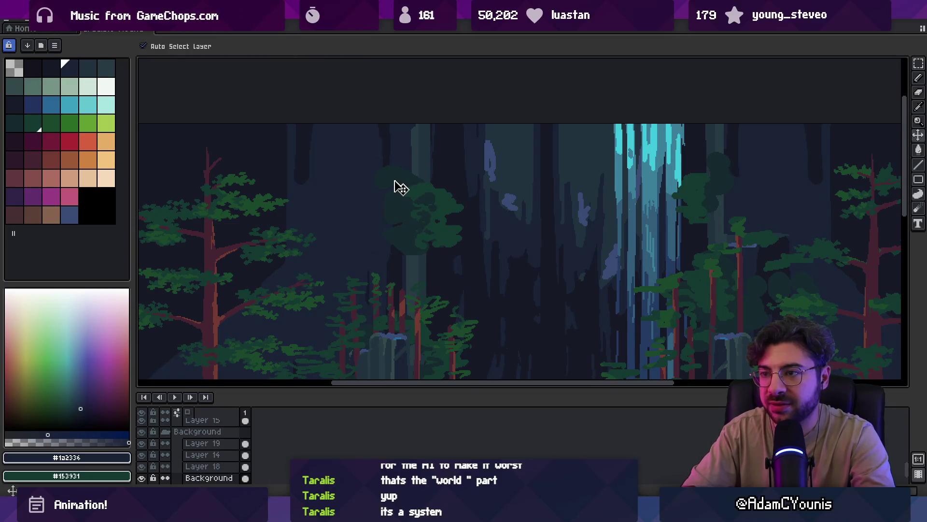
{"action": "left_click", "coordinate": [392, 186], "text": "ctrl"}
{"action": "key", "text": "e"}
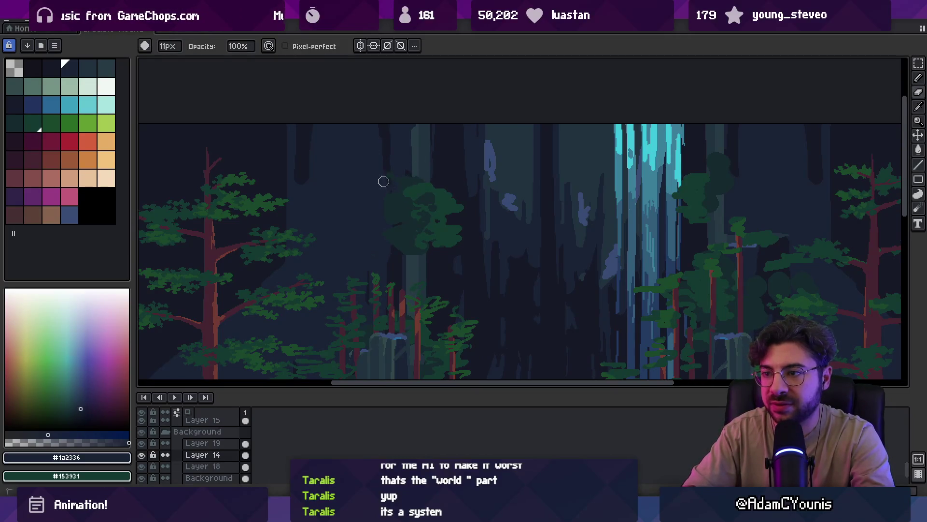
- Extend the left tree canopy upward in green #153931
{"action": "scroll", "coordinate": [425, 174], "scroll_direction": "up", "scroll_amount": 3}
{"action": "key", "text": "b"}
{"action": "left_click", "coordinate": [433, 179], "text": "alt"}
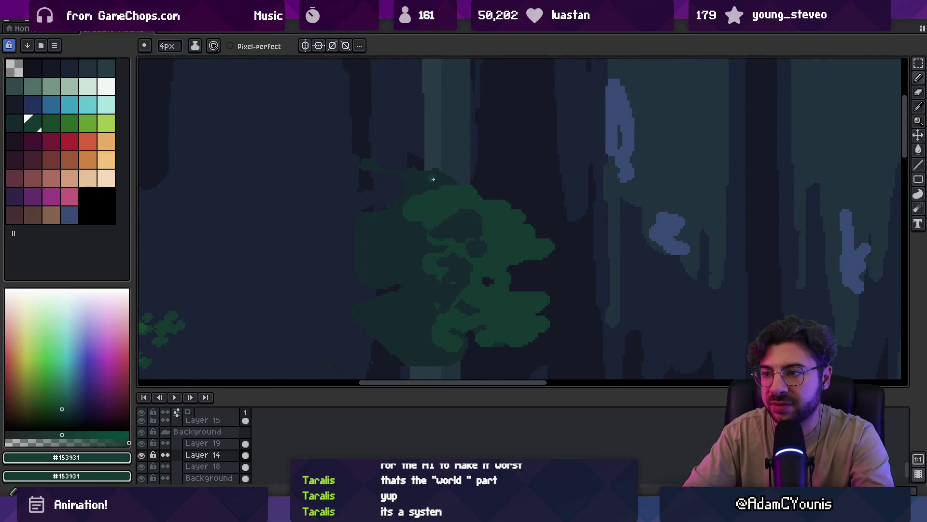
{"action": "left_click_drag", "start_coordinate": [370, 209], "coordinate": [400, 176]}
- Paint a curving stroke and a C-shaped leaf cluster on the canopy in darker green #152a2e
{"action": "key", "text": "z"}
{"action": "left_click", "coordinate": [397, 192], "text": "alt"}
{"action": "key", "text": "b"}
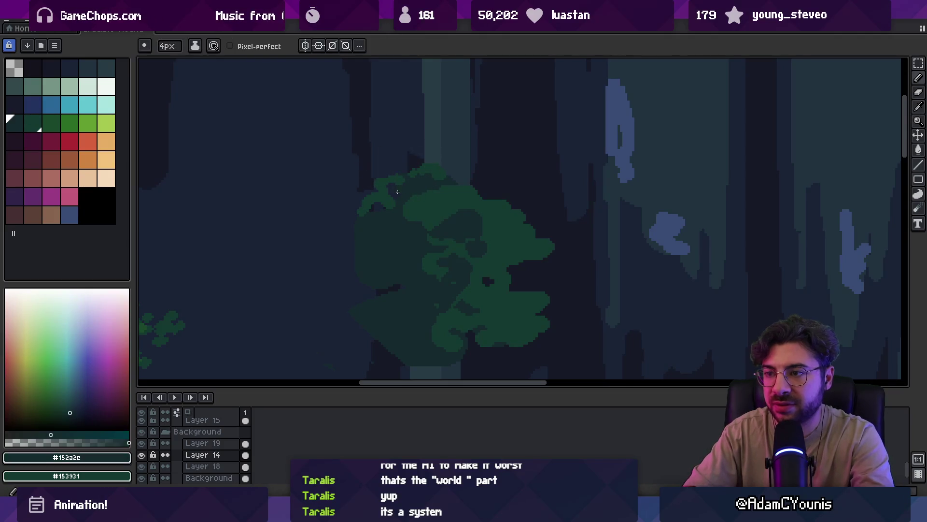
{"action": "key", "text": "x"}
{"action": "scroll", "coordinate": [408, 209], "scroll_direction": "down", "scroll_amount": 5}
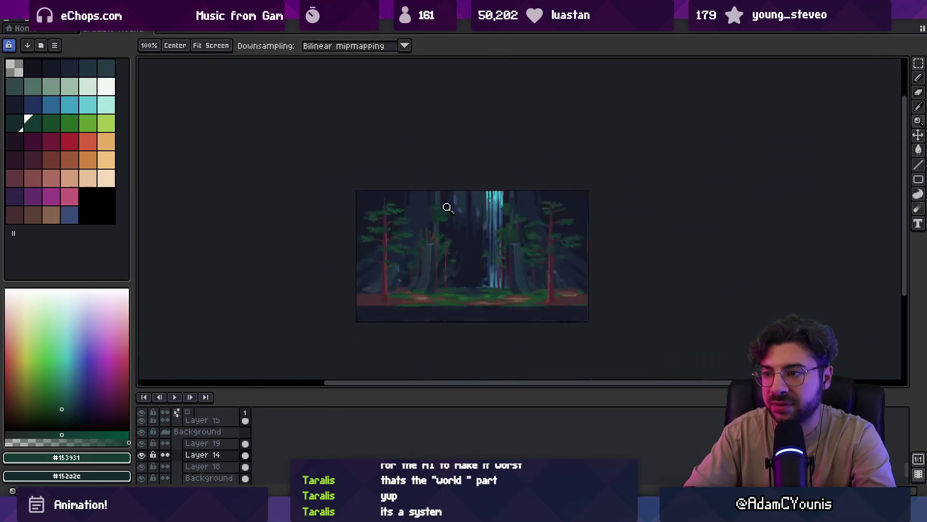
{"action": "scroll", "coordinate": [468, 220], "scroll_direction": "up", "scroll_amount": 2}
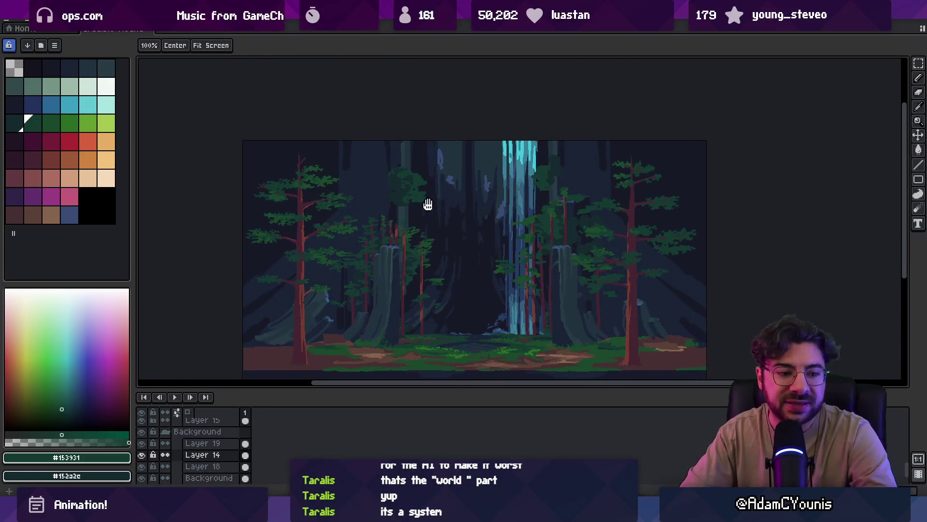
{"action": "scroll", "coordinate": [434, 205], "scroll_direction": "up", "scroll_amount": 3}
{"action": "scroll", "coordinate": [392, 211], "scroll_direction": "up", "scroll_amount": 2}
{"action": "key", "text": "b"}
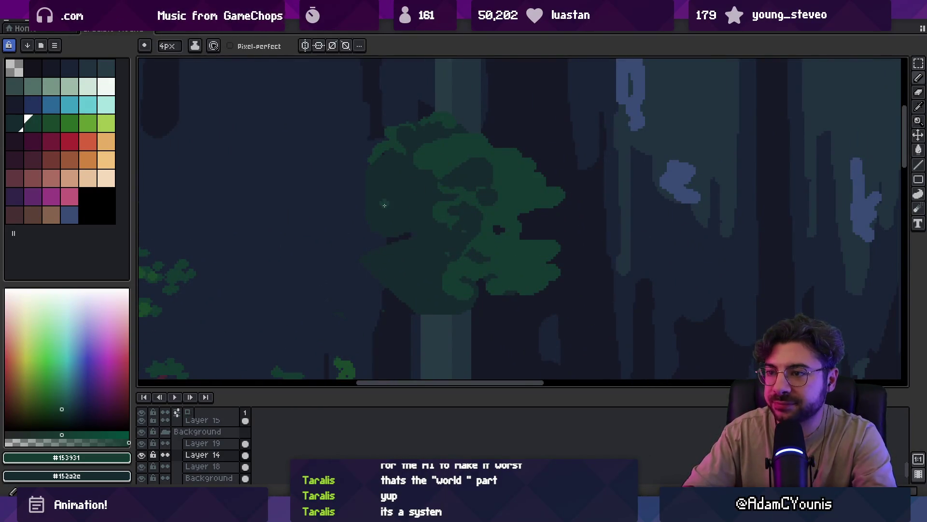
{"action": "left_click_drag", "start_coordinate": [360, 224], "coordinate": [392, 205]}
{"action": "mouse_move", "coordinate": [364, 240]}
{"action": "left_mouse_down"}
{"action": "mouse_move", "coordinate": [392, 218]}
{"action": "mouse_move", "coordinate": [395, 263]}
{"action": "left_mouse_up"}
- Sample dark green #152a2c and erase canopy pixels above the trunk top
{"action": "key", "text": "i"}
{"action": "left_click", "coordinate": [388, 234]}
{"action": "scroll", "coordinate": [389, 239], "scroll_direction": "down", "scroll_amount": 3}
{"action": "key", "text": "b"}
{"action": "key", "text": "i"}
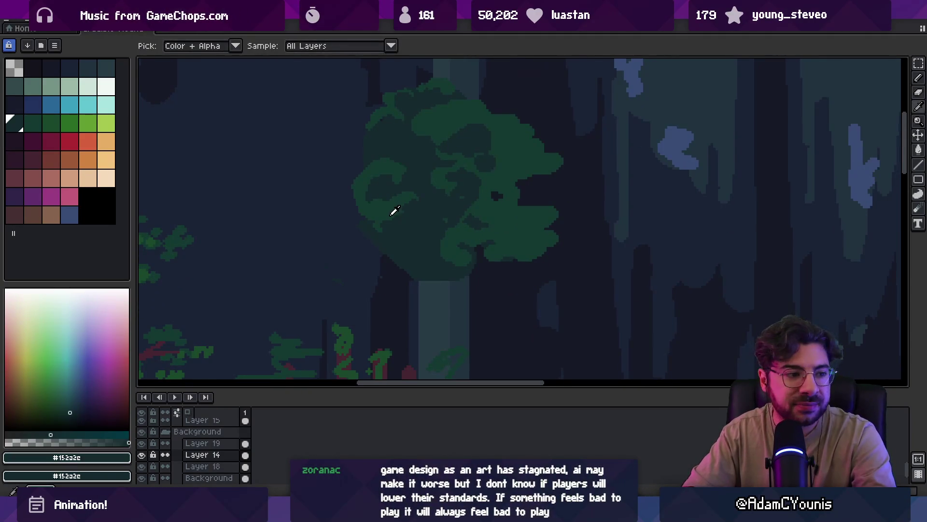
{"action": "key", "text": "b"}
{"action": "key", "text": "e"}
{"action": "key", "text": "i"}
{"action": "key", "text": "b"}
{"action": "key", "text": "e"}
{"action": "mouse_move", "coordinate": [421, 282]}
{"action": "left_mouse_down"}
{"action": "mouse_move", "coordinate": [466, 280]}
{"action": "mouse_move", "coordinate": [461, 269]}
{"action": "left_mouse_up"}
- Paint dark green #153931 along the canopy's lower-left and left edges, adding a curl
{"action": "key", "text": "i"}
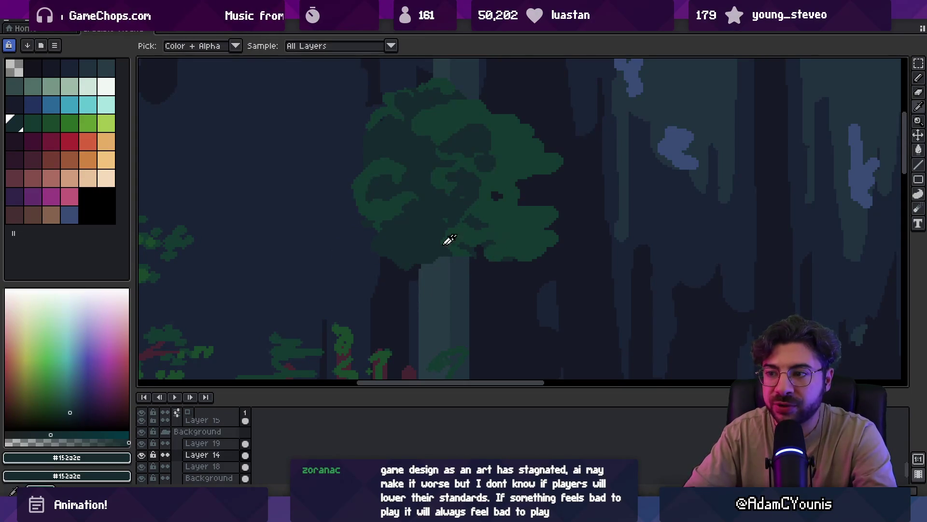
{"action": "left_click", "coordinate": [383, 248]}
{"action": "key", "text": "b"}
{"action": "left_click_drag", "start_coordinate": [362, 249], "coordinate": [394, 243]}
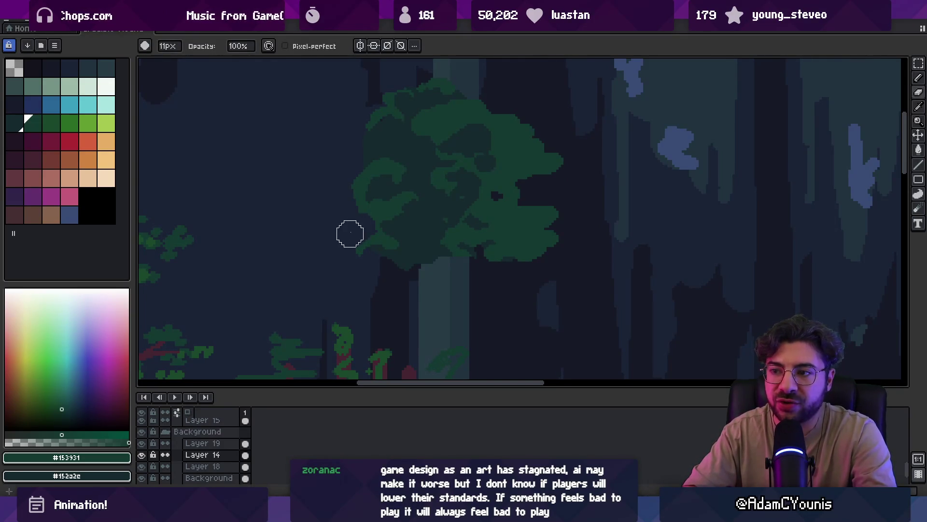
{"action": "left_click_drag", "start_coordinate": [353, 206], "coordinate": [346, 212]}
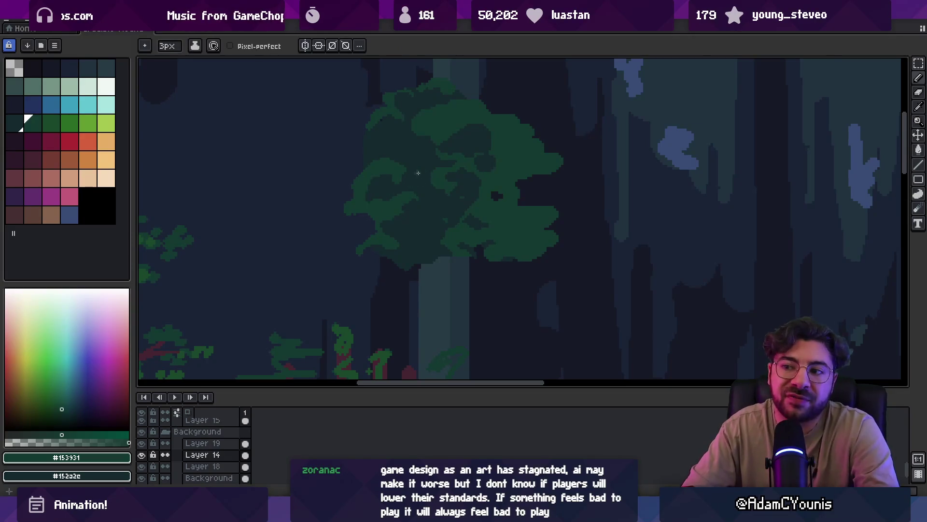
{"action": "left_click_drag", "start_coordinate": [357, 154], "coordinate": [372, 143]}
- Sample the darker green #152a2c and switch to a fine 3px pencil
{"action": "left_click", "coordinate": [374, 145], "text": "alt"}
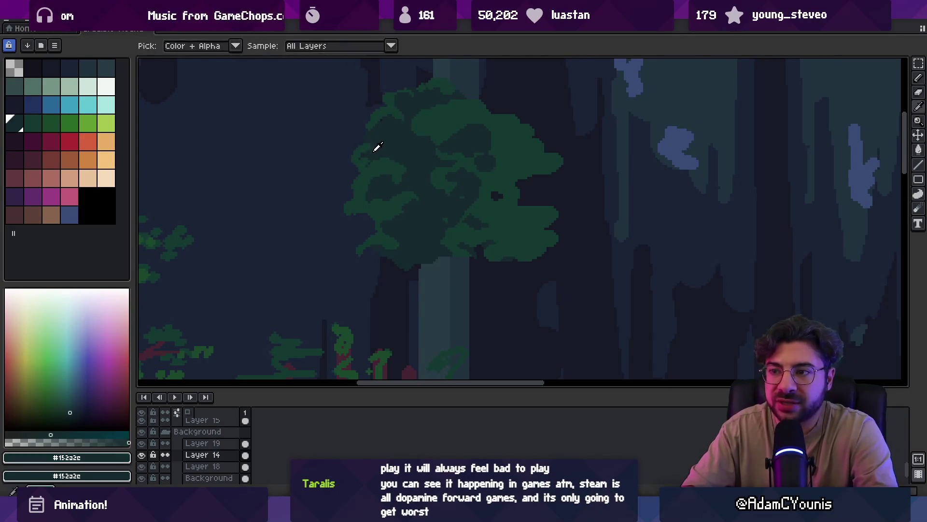
{"action": "scroll", "coordinate": [414, 158], "scroll_direction": "down", "scroll_amount": 3}
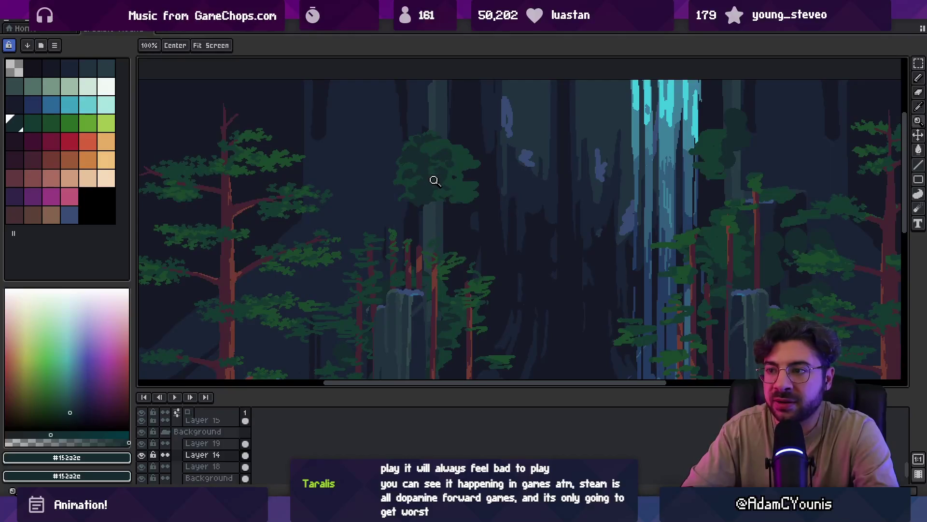
{"action": "scroll", "coordinate": [437, 178], "scroll_direction": "up", "scroll_amount": 2}
{"action": "key", "text": "b"}
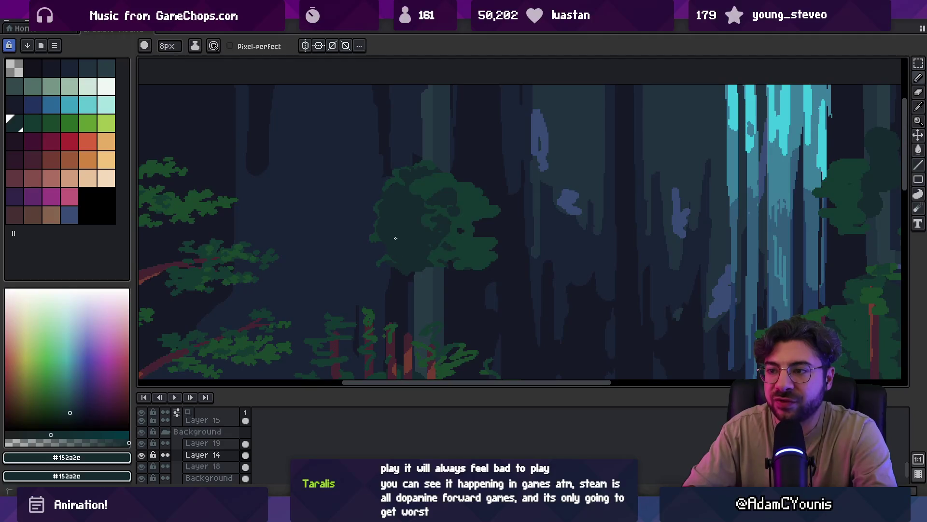
{"action": "key", "text": "e"}
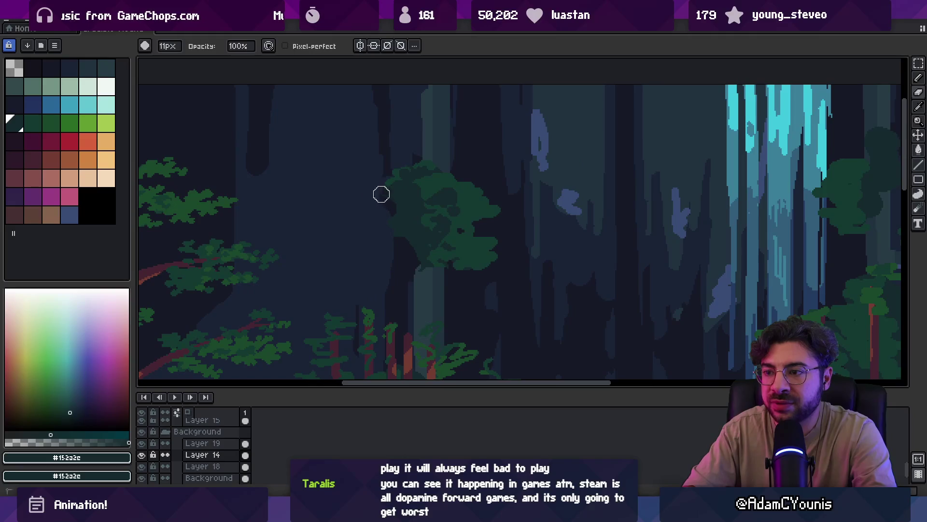
{"action": "key", "text": "i"}
{"action": "key", "text": "b"}
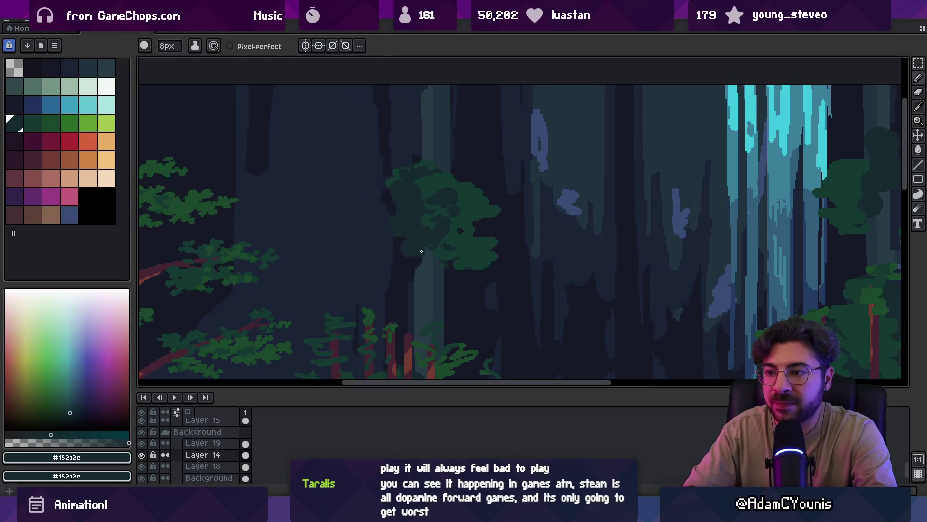
- Alternate between the #153931 and #152a2e canopy greens while shrinking the brush
{"action": "left_click", "coordinate": [445, 251], "text": "alt"}
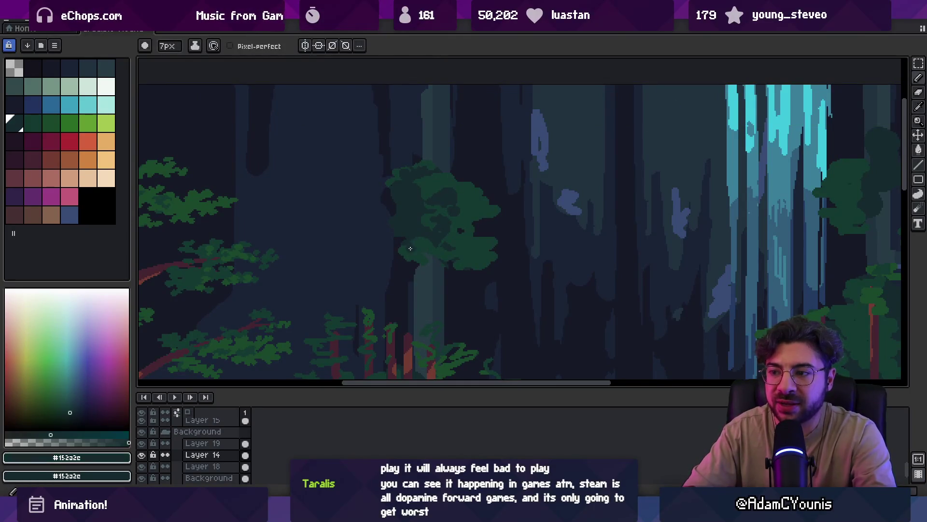
{"action": "left_click", "coordinate": [401, 247], "text": "alt"}
{"action": "key", "text": "minus"}
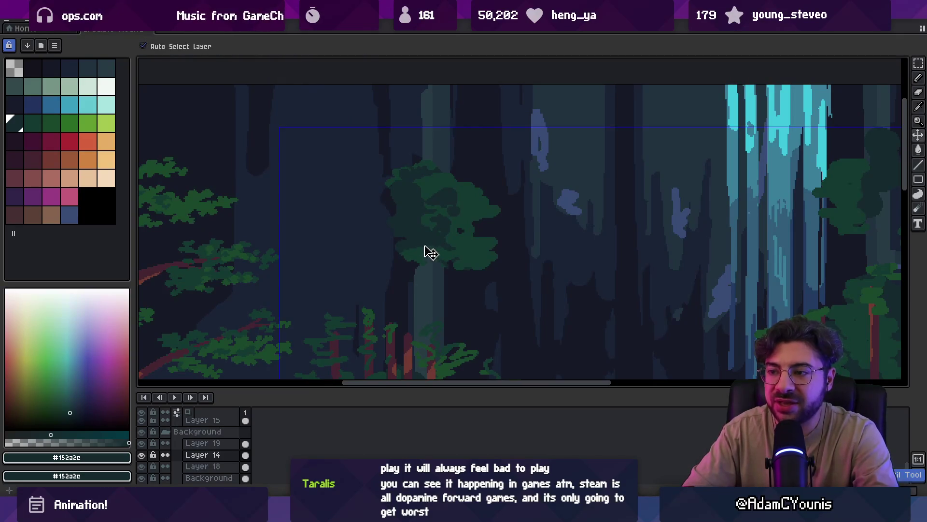
{"action": "left_click", "coordinate": [425, 243], "text": "alt"}
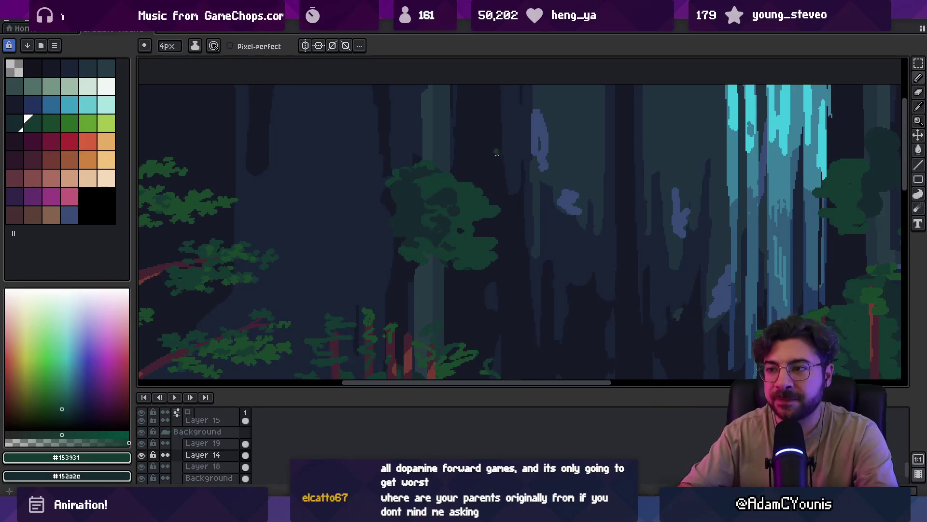
{"action": "left_click", "coordinate": [399, 195], "text": "alt"}
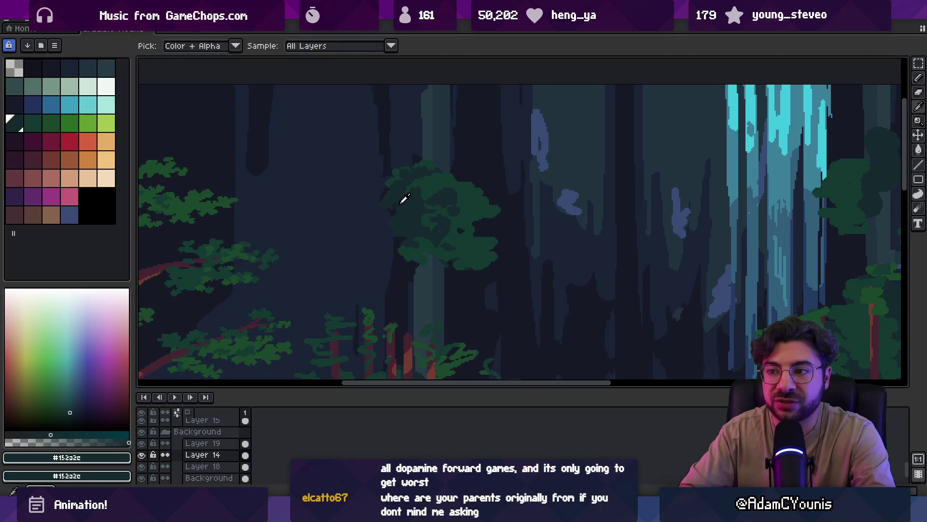
{"action": "left_click", "coordinate": [387, 197], "text": "alt"}
{"action": "left_click", "coordinate": [391, 199], "text": "alt"}
- Zoom out to review the scene, then sample the lighter and darker canopy greens
{"action": "key", "text": "z"}
{"action": "scroll", "coordinate": [439, 215], "scroll_direction": "down", "scroll_amount": 3}
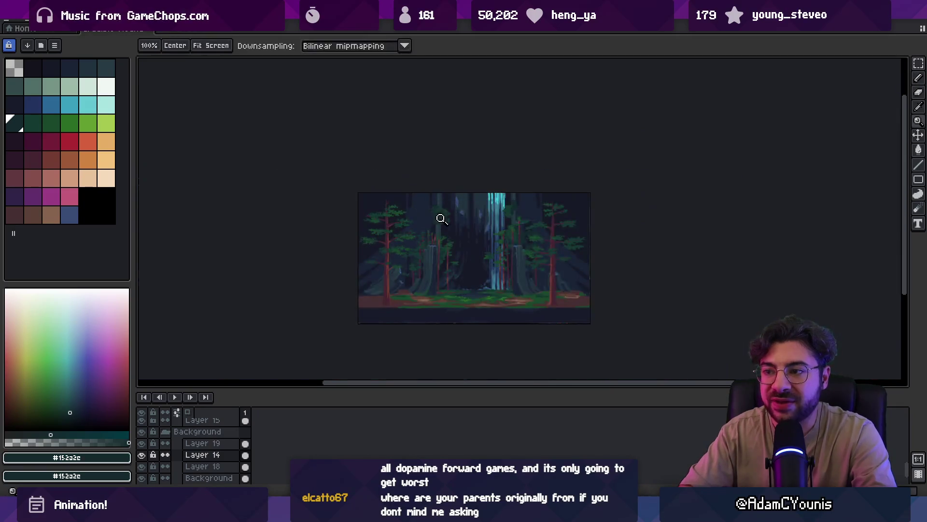
{"action": "scroll", "coordinate": [441, 219], "scroll_direction": "up", "scroll_amount": 4}
{"action": "key", "text": "b"}
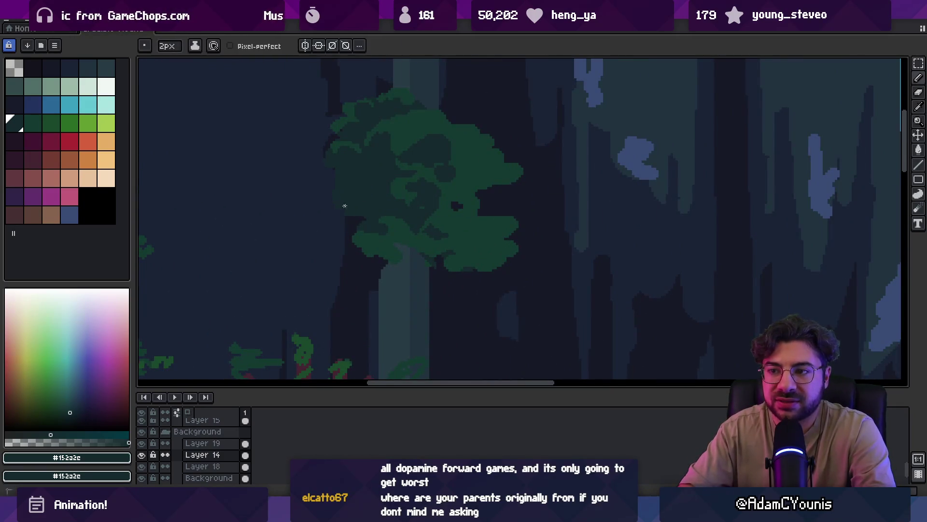
{"action": "key", "text": "alt"}
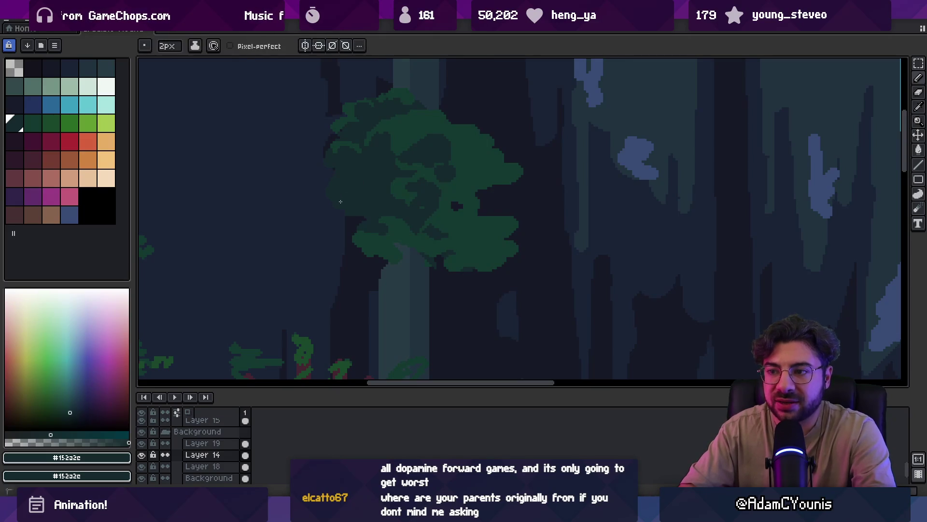
{"action": "left_click", "coordinate": [422, 207], "text": "alt"}
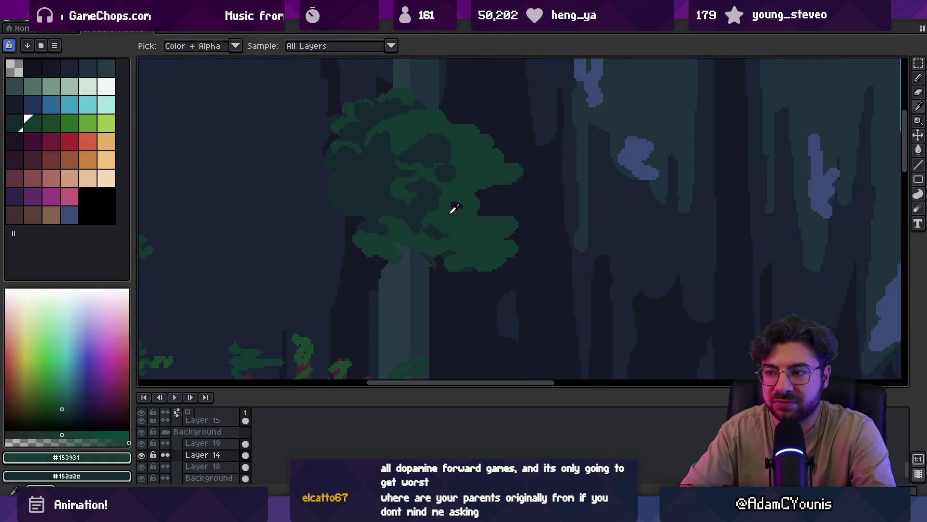
{"action": "left_click", "coordinate": [458, 207], "text": "alt"}
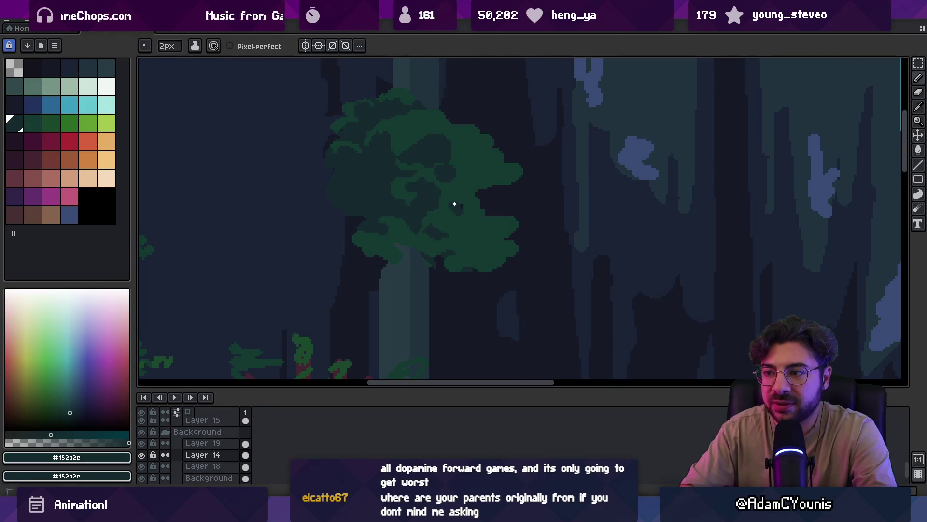
{"action": "left_click", "coordinate": [454, 206], "text": "alt"}
- Try a stroke along the canopy edge, undo it, and drop to a 2–3px pencil
{"action": "key", "text": "z"}
{"action": "scroll", "coordinate": [464, 203], "scroll_direction": "down", "scroll_amount": 4}
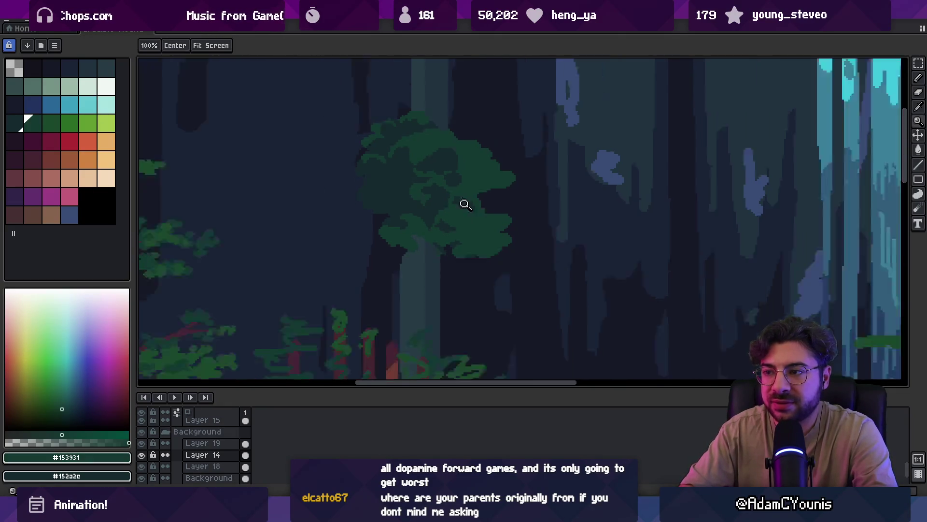
{"action": "scroll", "coordinate": [475, 205], "scroll_direction": "up", "scroll_amount": 3}
{"action": "key", "text": "b"}
{"action": "left_click_drag", "start_coordinate": [425, 208], "coordinate": [451, 196]}
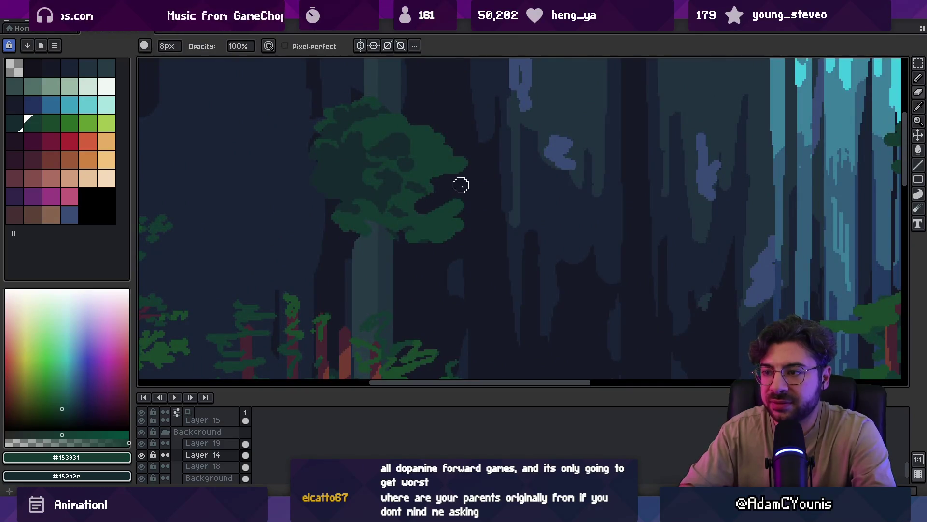
{"action": "key", "text": "ctrl+z"}
{"action": "key", "text": "minus"}
{"action": "key", "text": "minus"}
{"action": "key", "text": "minus"}
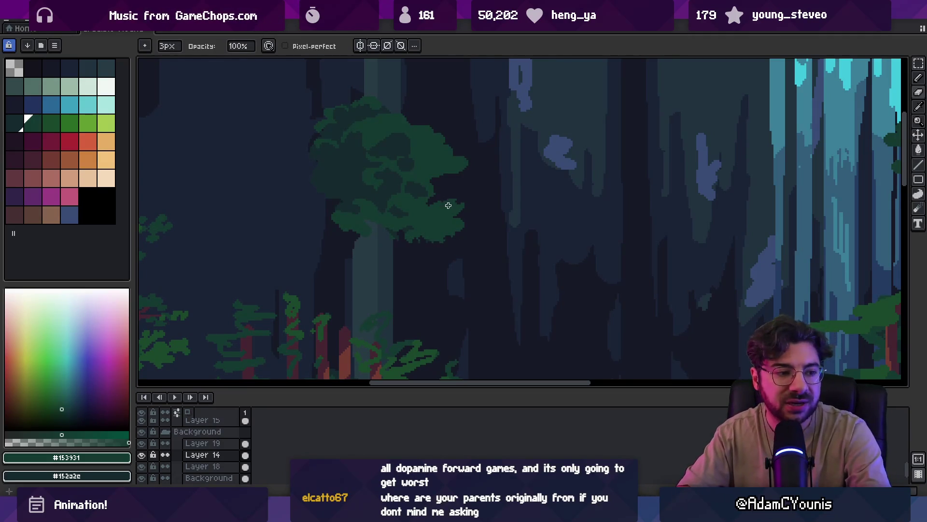
{"action": "key", "text": "e"}
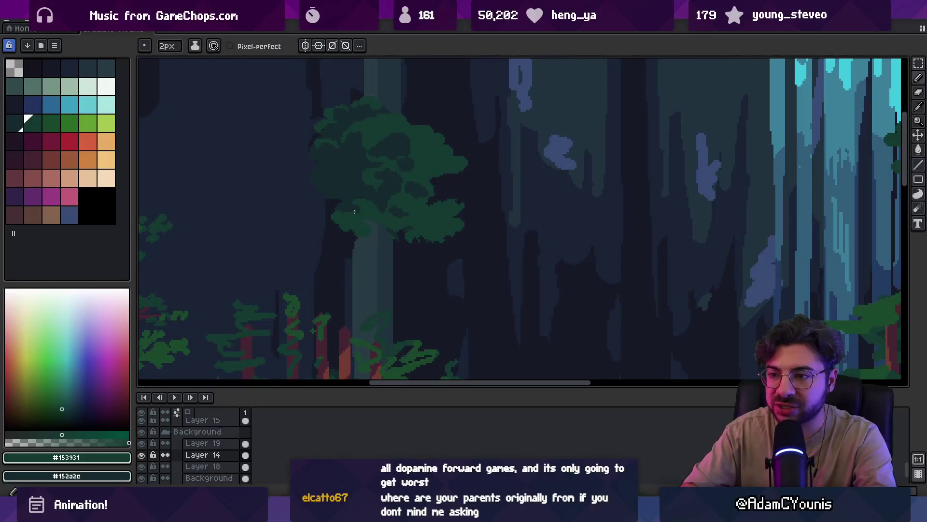
{"action": "key", "text": "z"}
{"action": "scroll", "coordinate": [499, 201], "scroll_direction": "down", "scroll_amount": 2}
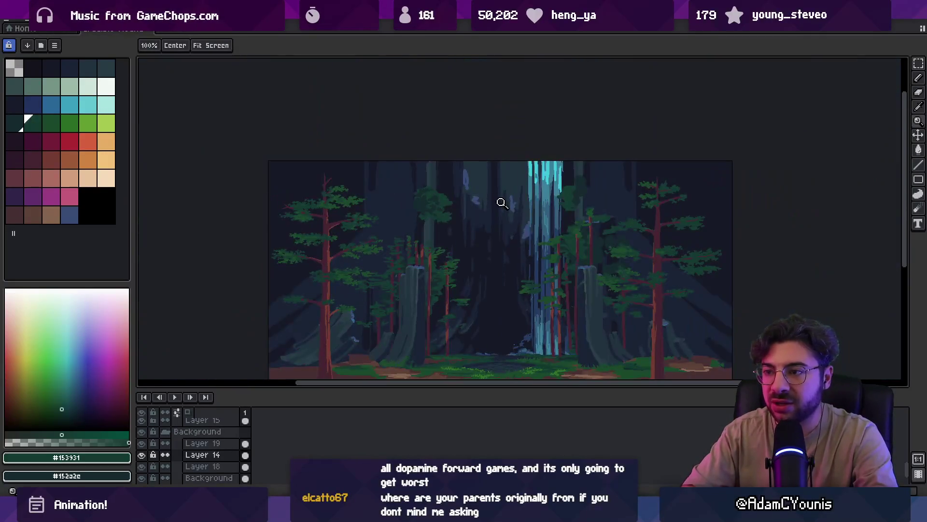
- Zoom in on the right canopy and add green pixels to its edge
{"action": "scroll", "coordinate": [566, 204], "scroll_direction": "up", "scroll_amount": 1}
{"action": "scroll", "coordinate": [566, 204], "scroll_direction": "up", "scroll_amount": 1}
{"action": "key", "text": "b"}
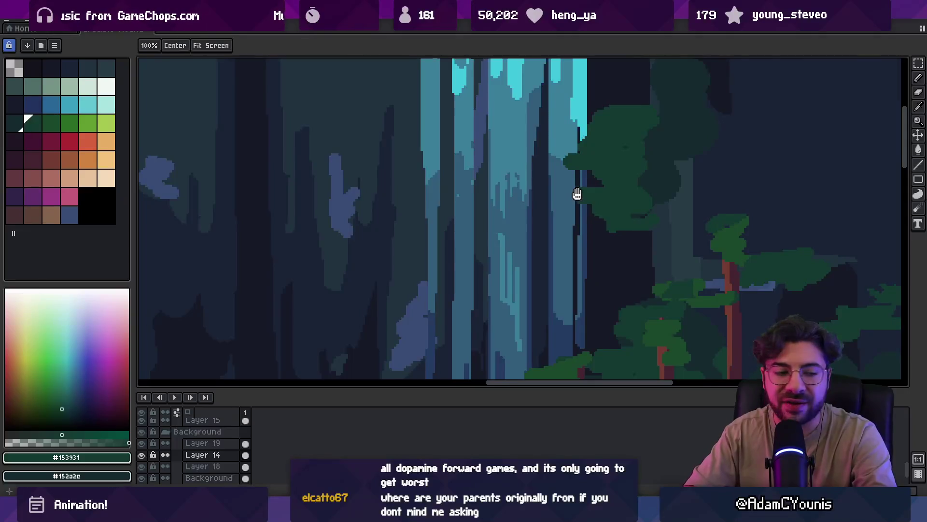
{"action": "scroll", "coordinate": [489, 206], "scroll_direction": "up", "scroll_amount": 1}
{"action": "key", "text": "alt"}
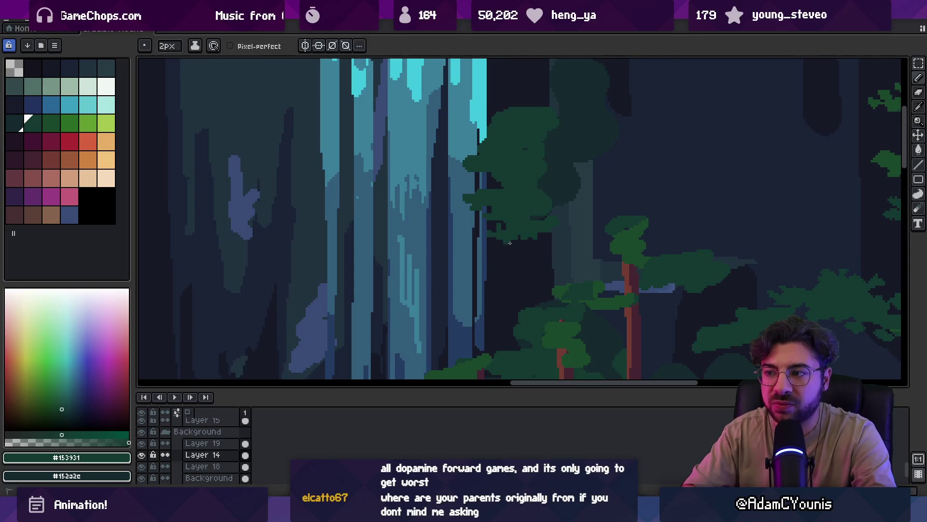
{"action": "key", "text": "e"}
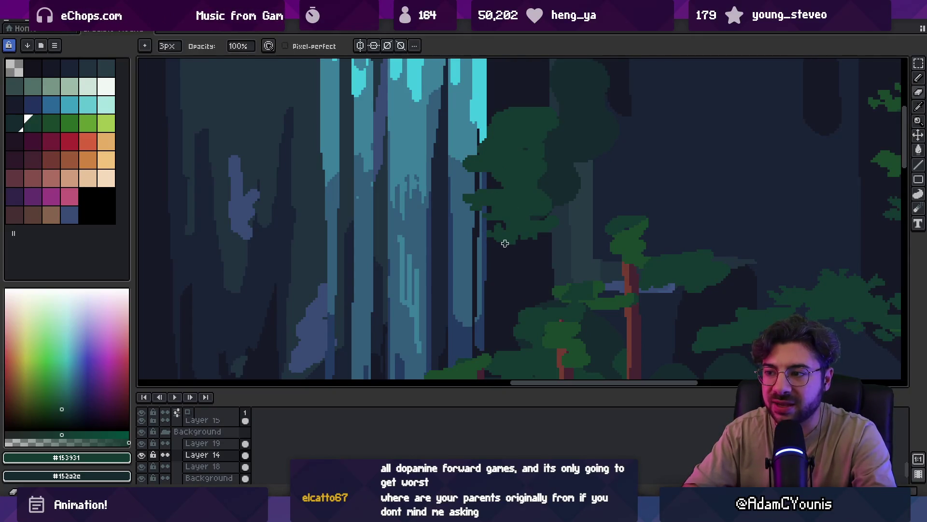
{"action": "scroll", "coordinate": [512, 207], "scroll_direction": "up", "scroll_amount": 1}
{"action": "key", "text": "b"}
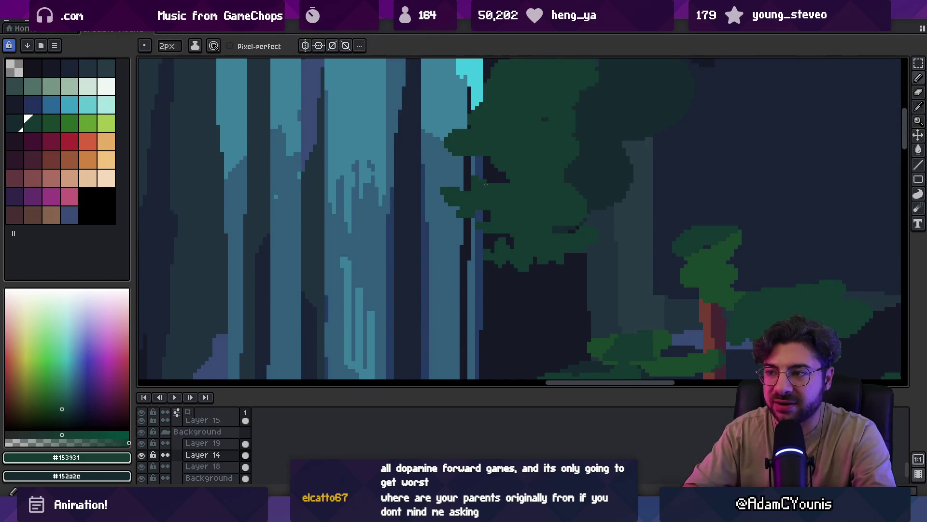
{"action": "scroll", "coordinate": [487, 218], "scroll_direction": "up", "scroll_amount": 1}
{"action": "left_click", "coordinate": [485, 224]}
- Add green to the canopy's left edge and erase stray pixels around it
{"action": "key", "text": "e"}
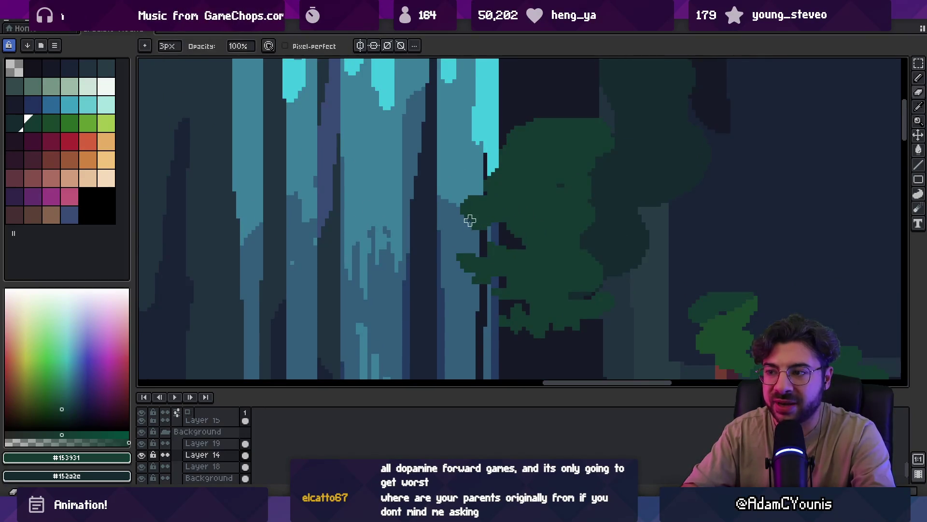
{"action": "key", "text": "b"}
{"action": "left_click", "coordinate": [463, 198]}
{"action": "key", "text": "e"}
{"action": "left_click", "coordinate": [476, 189]}
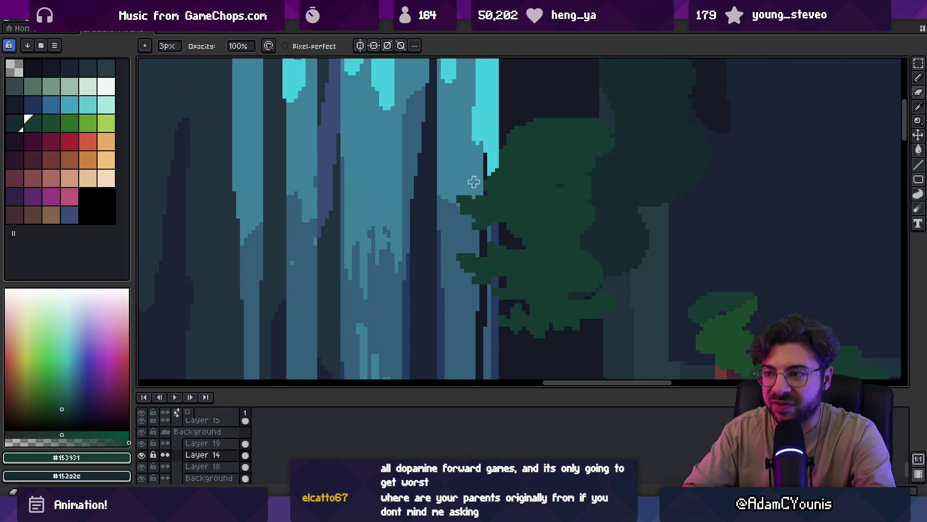
{"action": "key", "text": "b"}
{"action": "scroll", "coordinate": [473, 186], "scroll_direction": "up", "scroll_amount": 2}
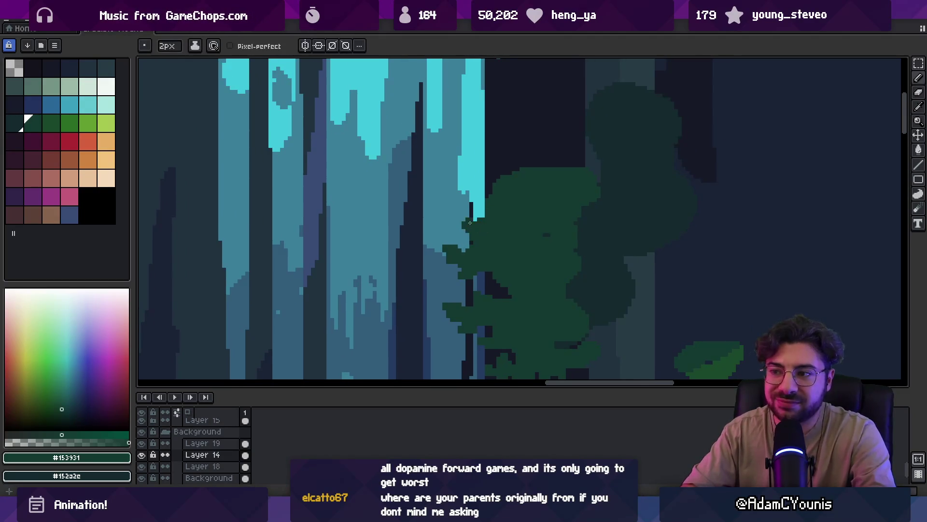
{"action": "left_click", "coordinate": [469, 198]}
- Erase the right canopy's top-left edge to trim it against the waterfall
{"action": "key", "text": "e"}
{"action": "mouse_move", "coordinate": [501, 201]}
{"action": "left_mouse_down"}
{"action": "mouse_move", "coordinate": [494, 182]}
{"action": "mouse_move", "coordinate": [537, 176]}
{"action": "mouse_move", "coordinate": [510, 196]}
{"action": "mouse_move", "coordinate": [521, 181]}
{"action": "mouse_move", "coordinate": [528, 190]}
{"action": "mouse_move", "coordinate": [516, 166]}
{"action": "left_mouse_up"}
{"action": "key", "text": "b"}
{"action": "key", "text": "e"}
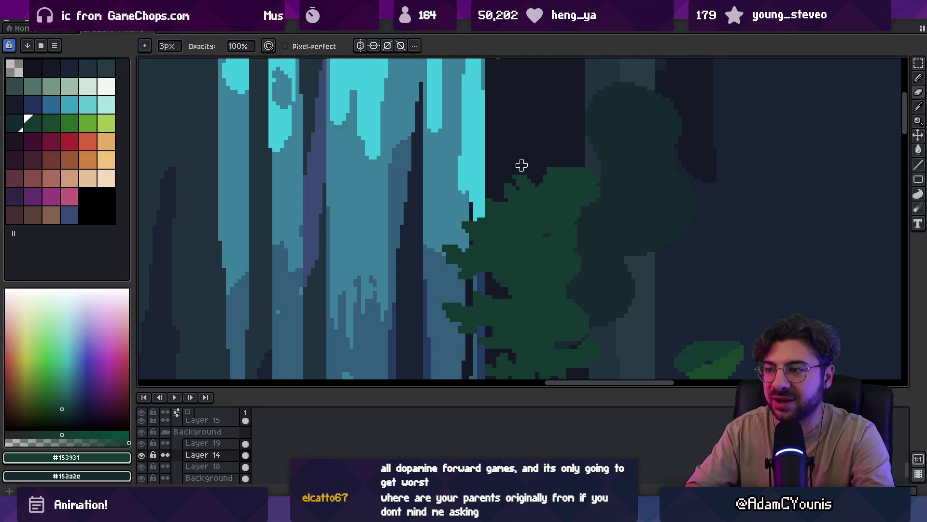
{"action": "scroll", "coordinate": [526, 165], "scroll_direction": "down", "scroll_amount": 3}
{"action": "scroll", "coordinate": [555, 151], "scroll_direction": "up", "scroll_amount": 3}
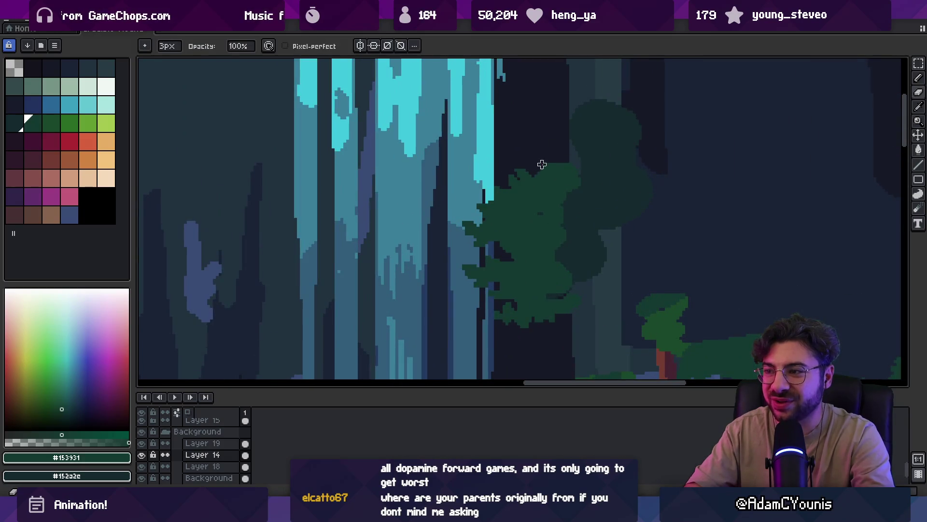
- Zoom out to review the scene, then zoom back in on the right canopy
{"action": "key", "text": "z"}
{"action": "scroll", "coordinate": [574, 178], "scroll_direction": "down", "scroll_amount": 4}
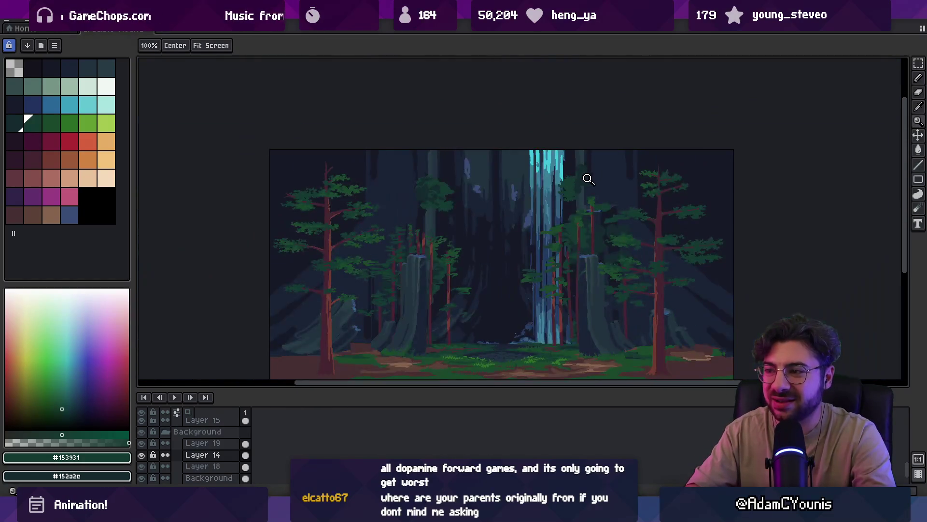
{"action": "scroll", "coordinate": [588, 178], "scroll_direction": "up", "scroll_amount": 3}
{"action": "left_click", "coordinate": [577, 192]}
{"action": "key", "text": "b"}
- Shade the right canopy, alternating darker #152a2e and lighter #153931 greens
{"action": "left_click", "coordinate": [596, 150], "text": "alt"}
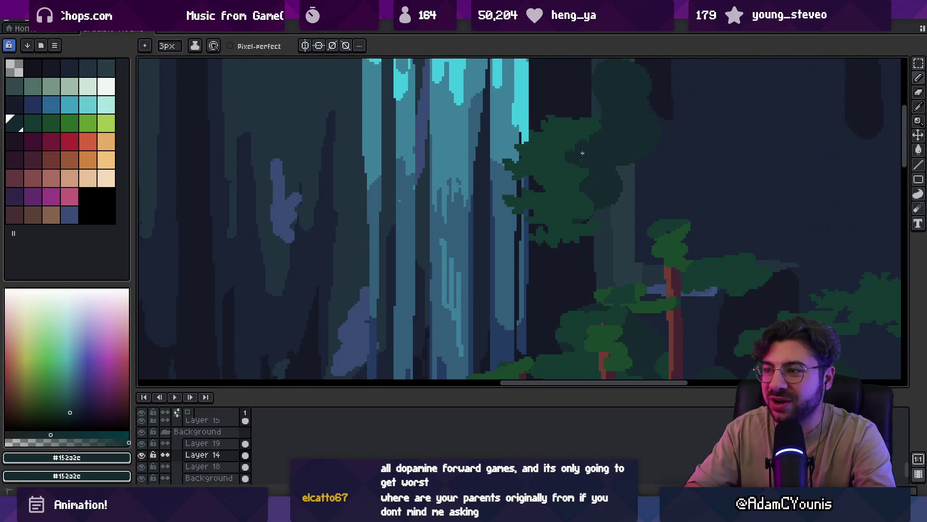
{"action": "left_click", "coordinate": [521, 167], "text": "alt"}
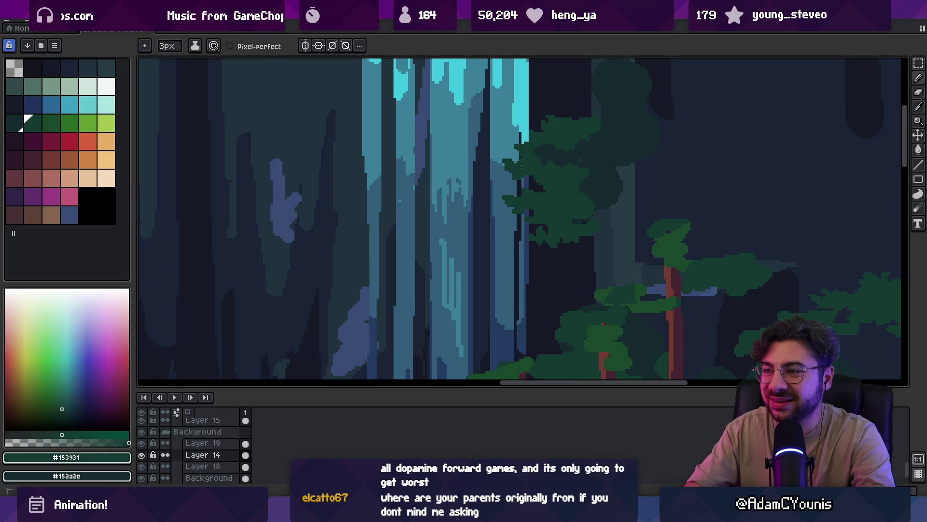
{"action": "left_click", "coordinate": [543, 180], "text": "alt"}
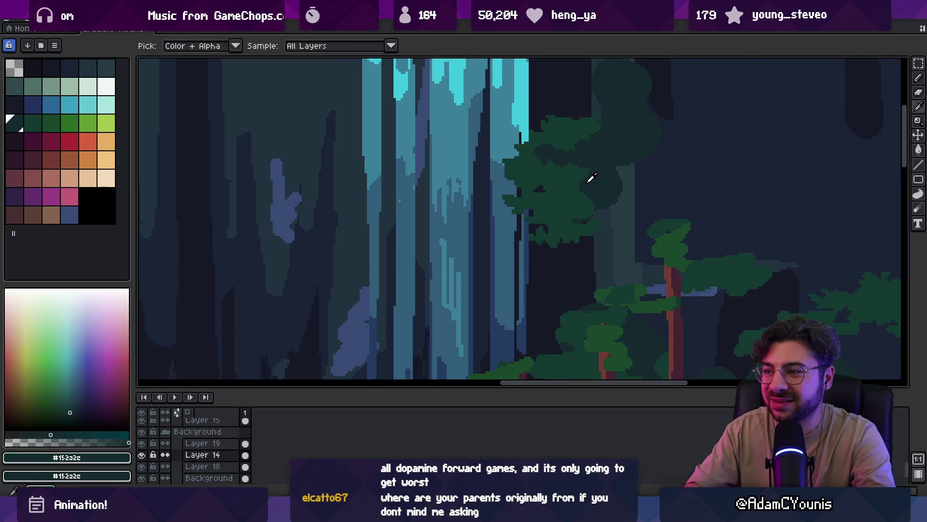
{"action": "left_click", "coordinate": [533, 202], "text": "alt"}
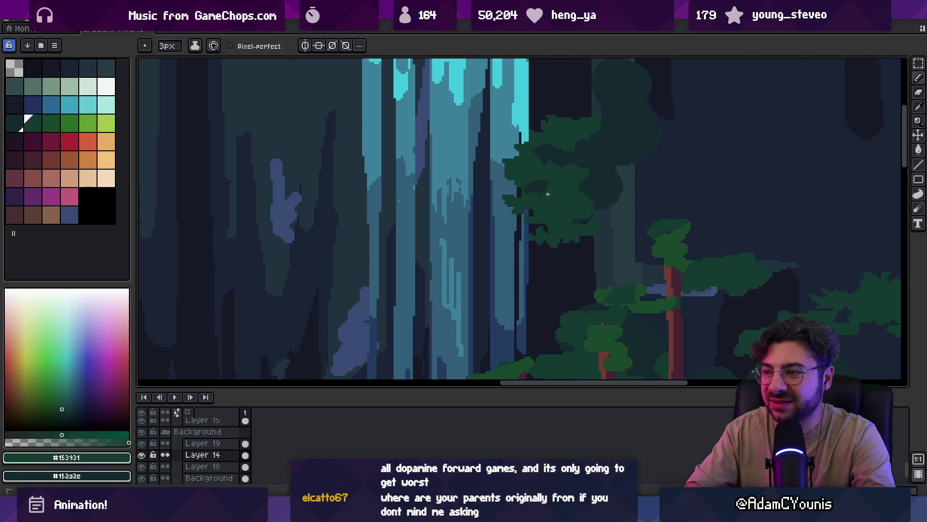
{"action": "left_click", "coordinate": [606, 180], "text": "alt"}
{"action": "left_click", "coordinate": [550, 230], "text": "alt"}
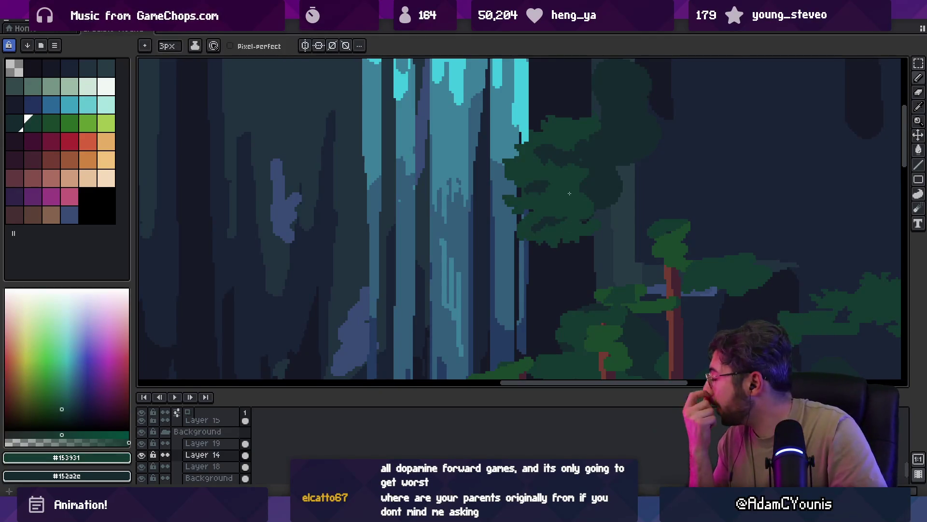
{"action": "key", "text": "b"}
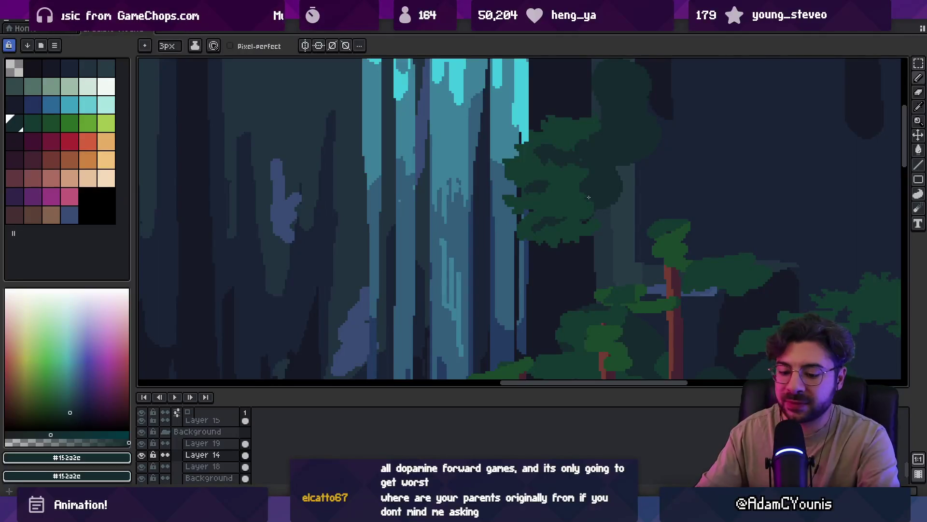
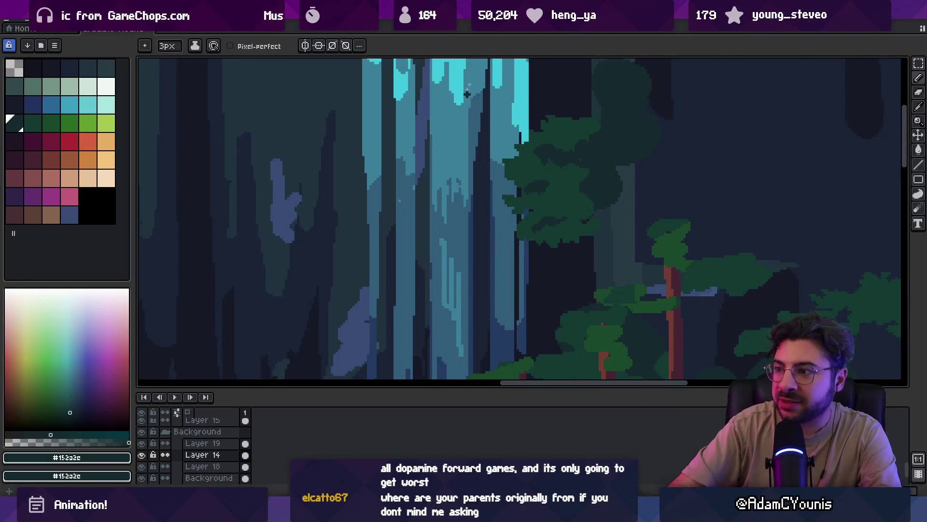
- Alternately sample the canopy's dark green and the dark background colour along the canopy edge
{"action": "left_click", "coordinate": [556, 246], "text": "alt"}
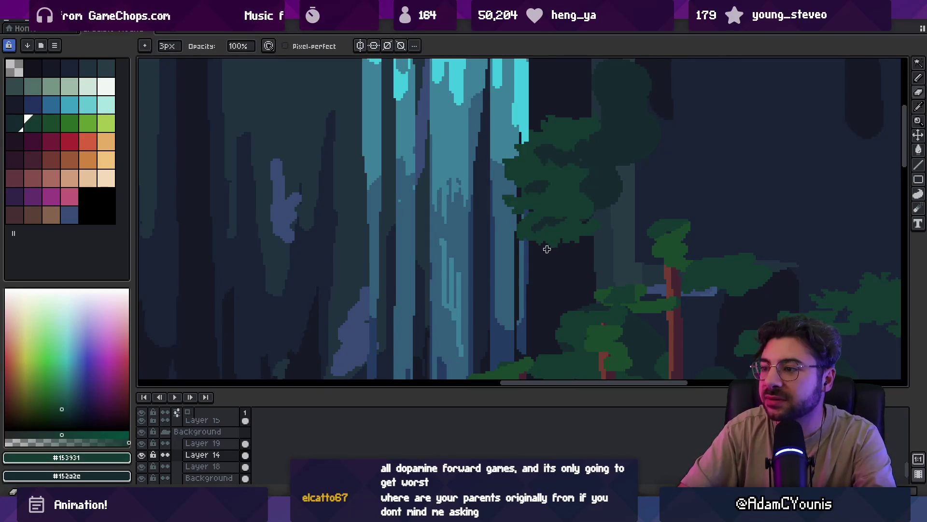
{"action": "left_click", "coordinate": [544, 246], "text": "alt"}
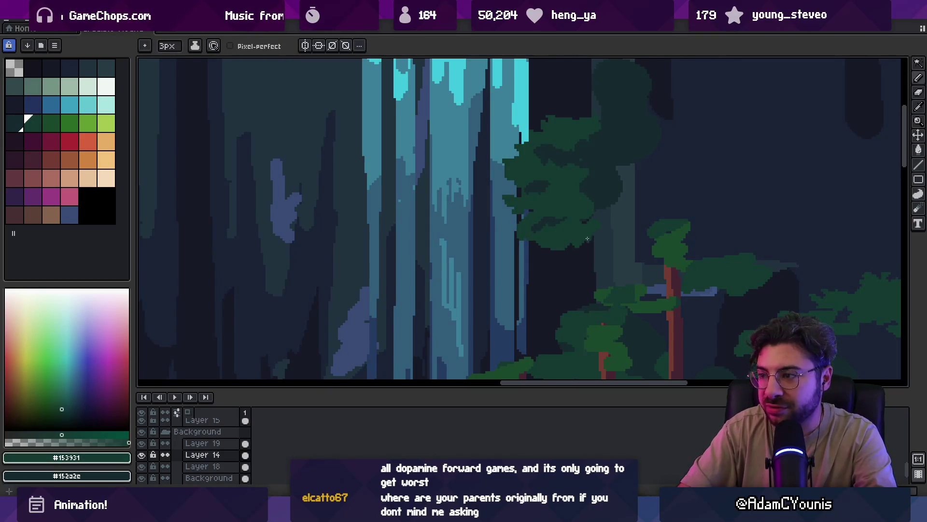
{"action": "scroll", "coordinate": [587, 239], "scroll_direction": "down", "scroll_amount": 3}
{"action": "scroll", "coordinate": [596, 222], "scroll_direction": "up", "scroll_amount": 3}
{"action": "left_click", "coordinate": [582, 223], "text": "alt"}
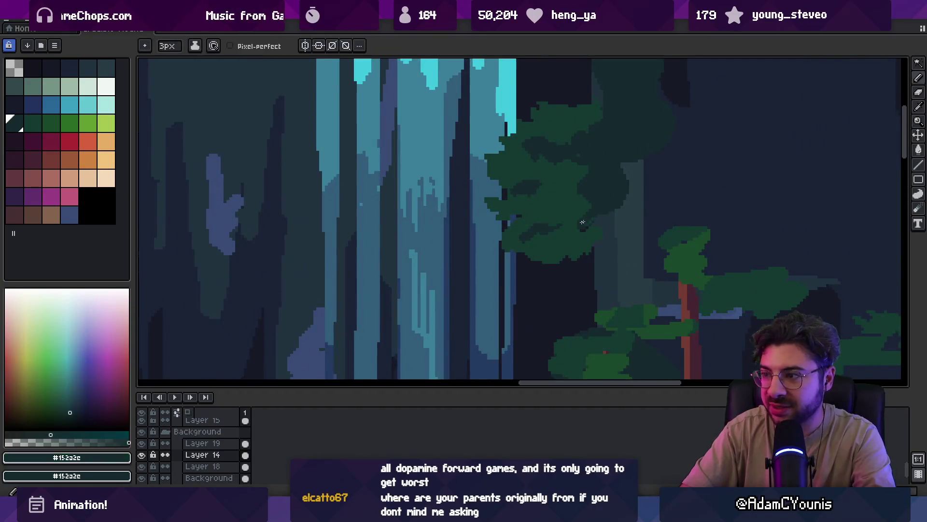
{"action": "left_click", "coordinate": [603, 245], "text": "alt"}
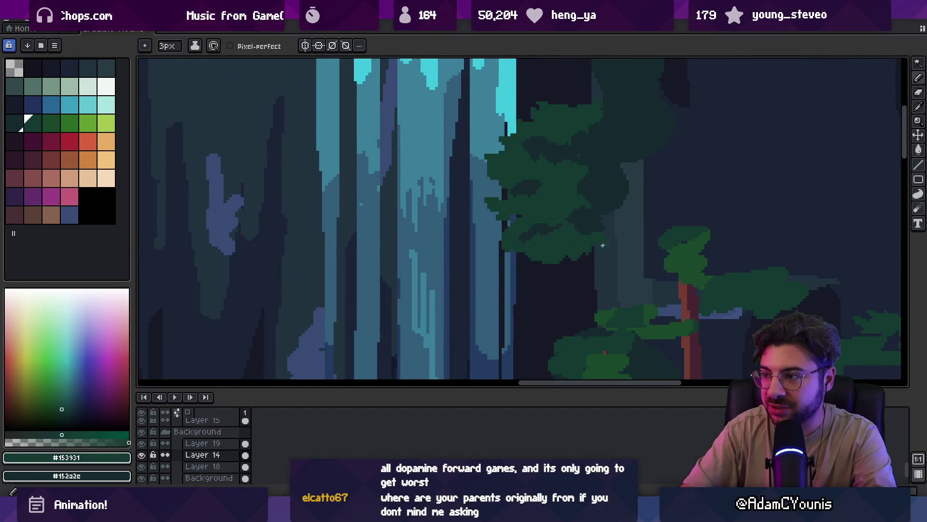
{"action": "left_click", "coordinate": [612, 226], "text": "alt"}
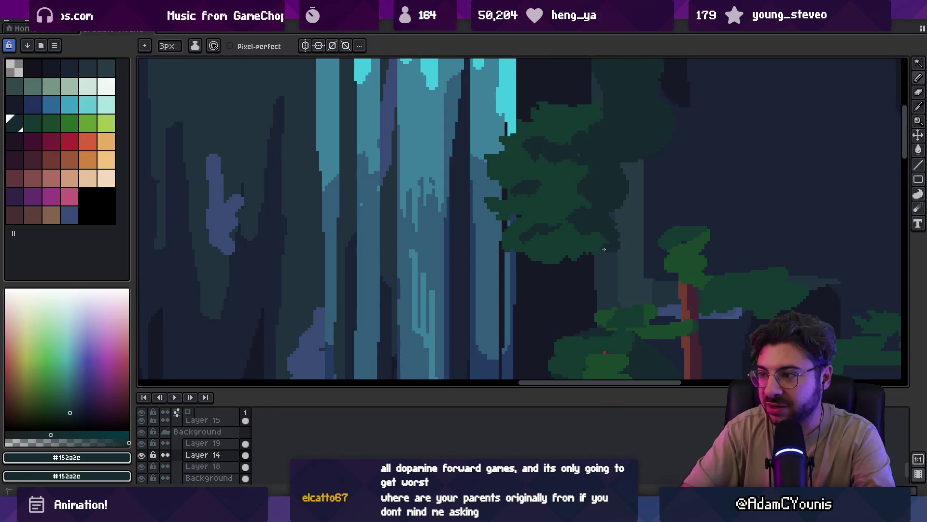
{"action": "scroll", "coordinate": [609, 227], "scroll_direction": "down", "scroll_amount": 1}
{"action": "scroll", "coordinate": [580, 234], "scroll_direction": "up", "scroll_amount": 1}
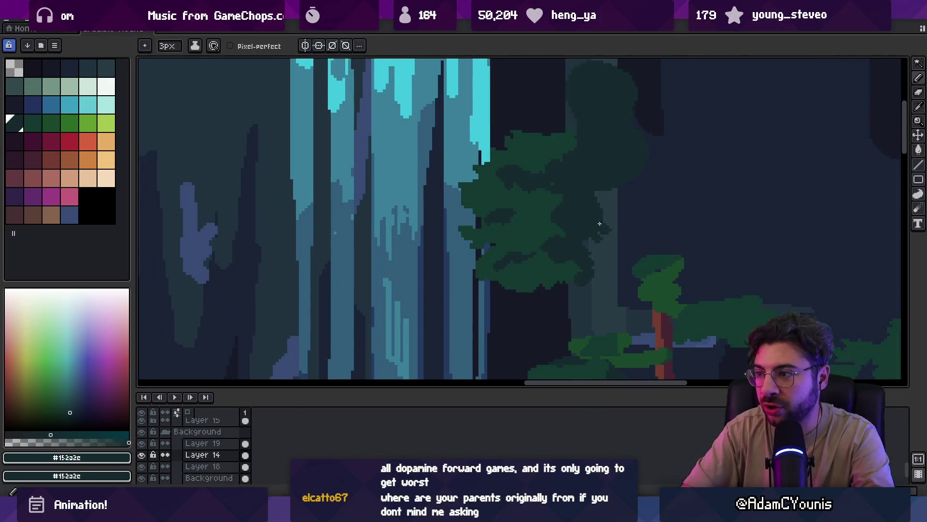
{"action": "left_click", "coordinate": [538, 217], "text": "alt"}
- Paint background over the canopy's upper-left edge, then paint dark green back onto the edge
{"action": "key", "text": "z"}
{"action": "right_click", "coordinate": [590, 222]}
{"action": "left_click", "coordinate": [590, 222]}
{"action": "left_click", "coordinate": [596, 193], "text": "alt"}
{"action": "key", "text": "b"}
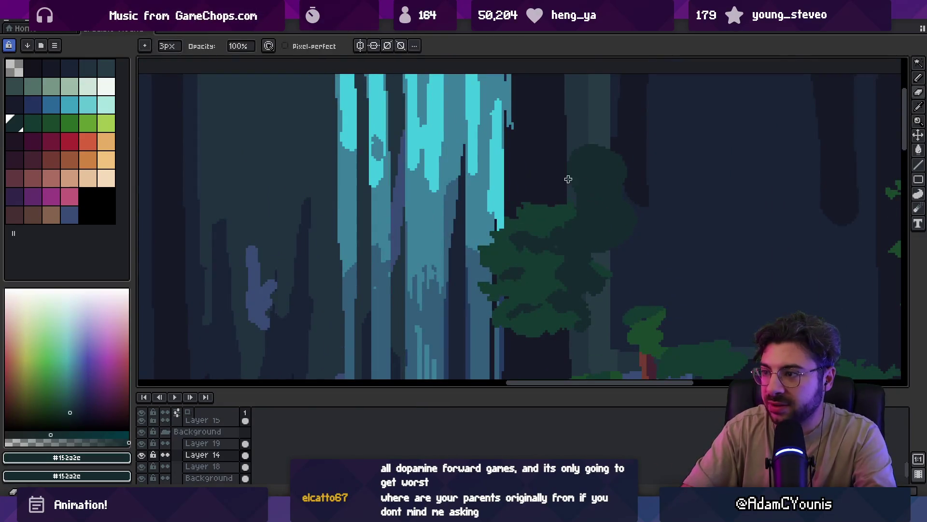
{"action": "mouse_move", "coordinate": [565, 181]}
{"action": "left_mouse_down"}
{"action": "mouse_move", "coordinate": [598, 141]}
{"action": "mouse_move", "coordinate": [600, 155]}
{"action": "mouse_move", "coordinate": [575, 153]}
{"action": "left_mouse_up"}
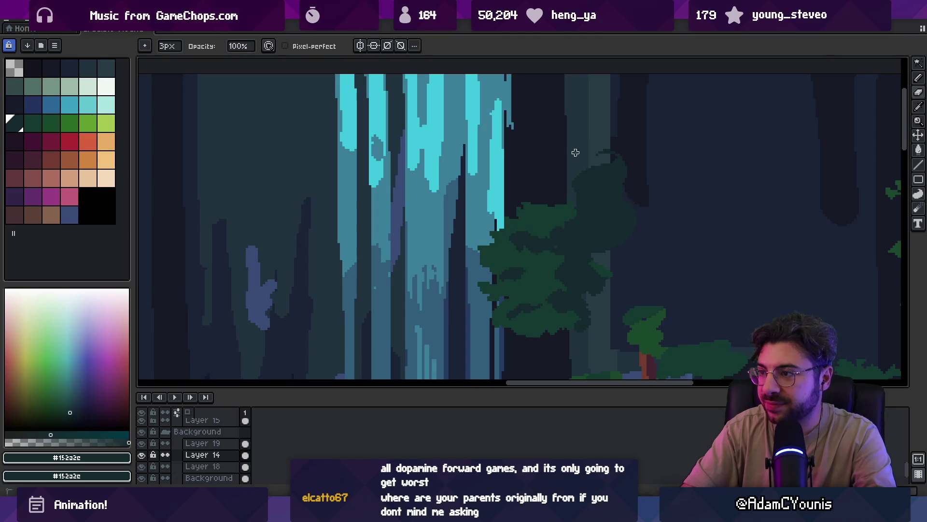
{"action": "left_click", "coordinate": [601, 178], "text": "alt"}
{"action": "left_click_drag", "start_coordinate": [579, 206], "coordinate": [577, 185]}
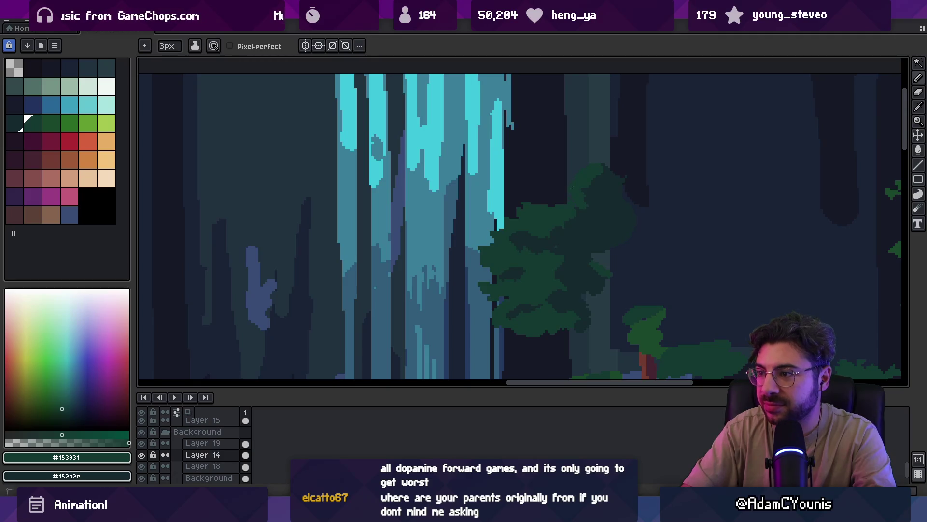
- Zoom closer and pick the dark background colour for more edge touch-ups
{"action": "key", "text": "z"}
{"action": "scroll", "coordinate": [585, 149], "scroll_direction": "down", "scroll_amount": 3}
{"action": "scroll", "coordinate": [615, 165], "scroll_direction": "up", "scroll_amount": 1}
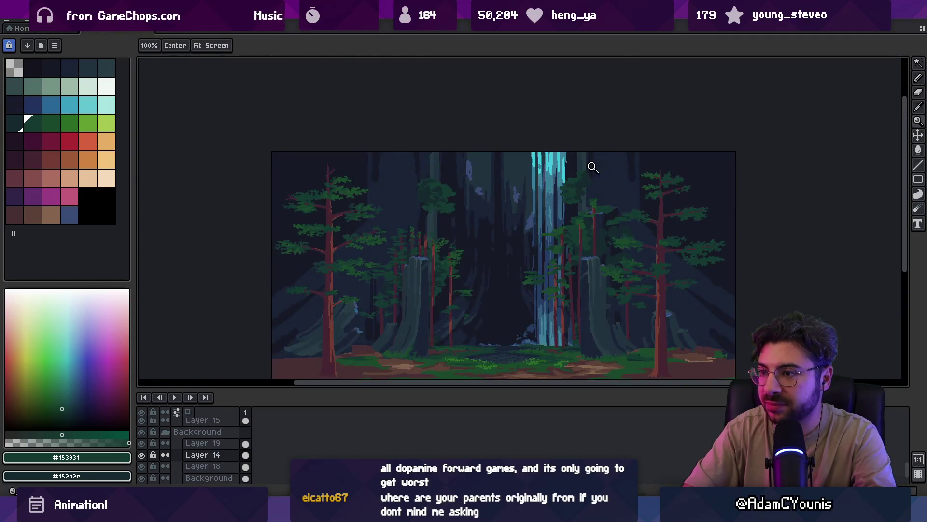
{"action": "scroll", "coordinate": [593, 168], "scroll_direction": "up", "scroll_amount": 4}
{"action": "key", "text": "b"}
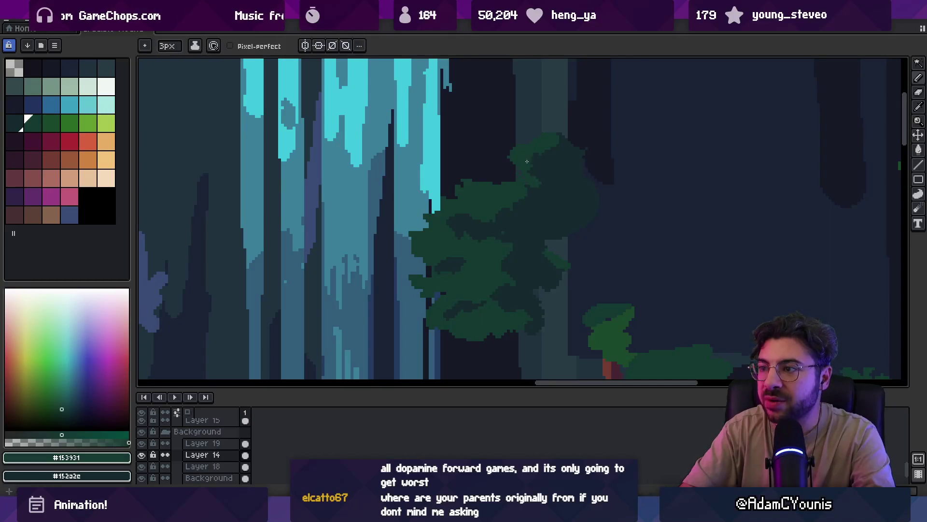
{"action": "left_click", "coordinate": [534, 161], "text": "alt"}
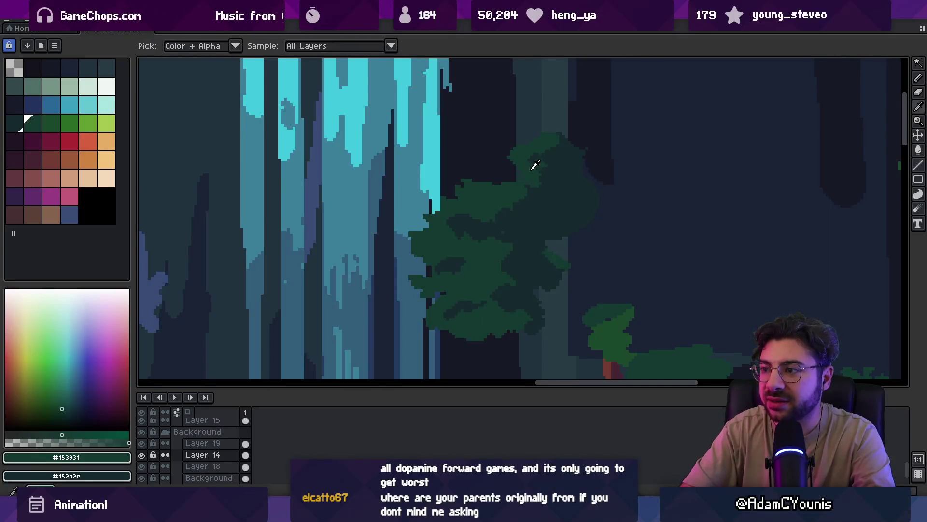
{"action": "left_click", "coordinate": [511, 184], "text": "alt"}
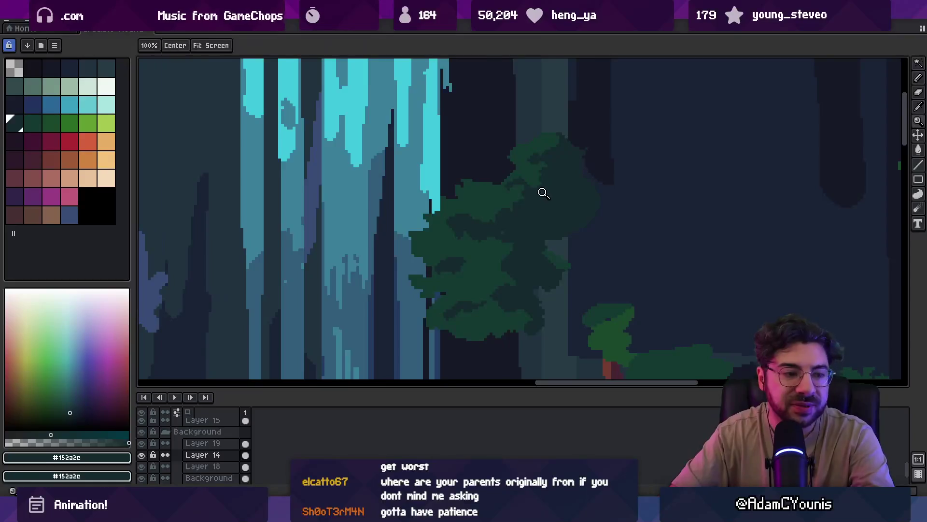
{"action": "scroll", "coordinate": [543, 193], "scroll_direction": "up", "scroll_amount": 2}
{"action": "scroll", "coordinate": [554, 193], "scroll_direction": "down", "scroll_amount": 2}
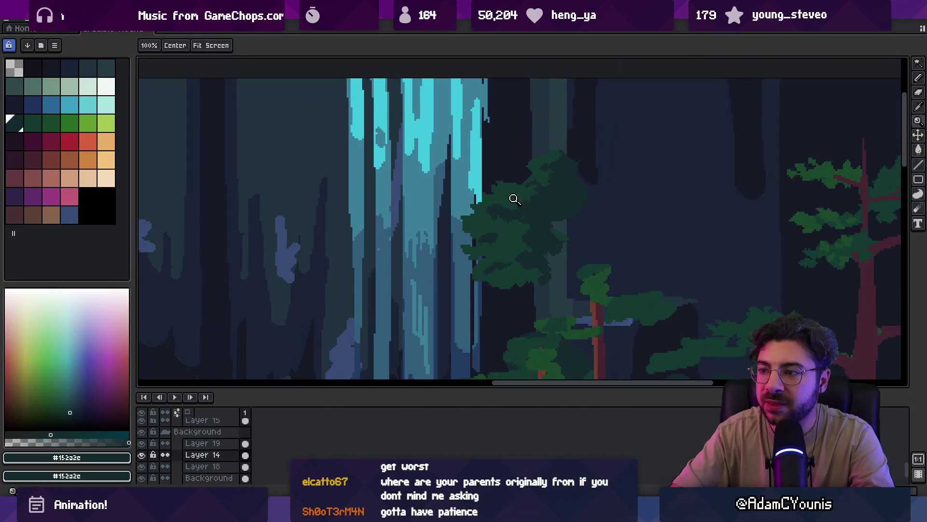
{"action": "scroll", "coordinate": [524, 201], "scroll_direction": "up", "scroll_amount": 2}
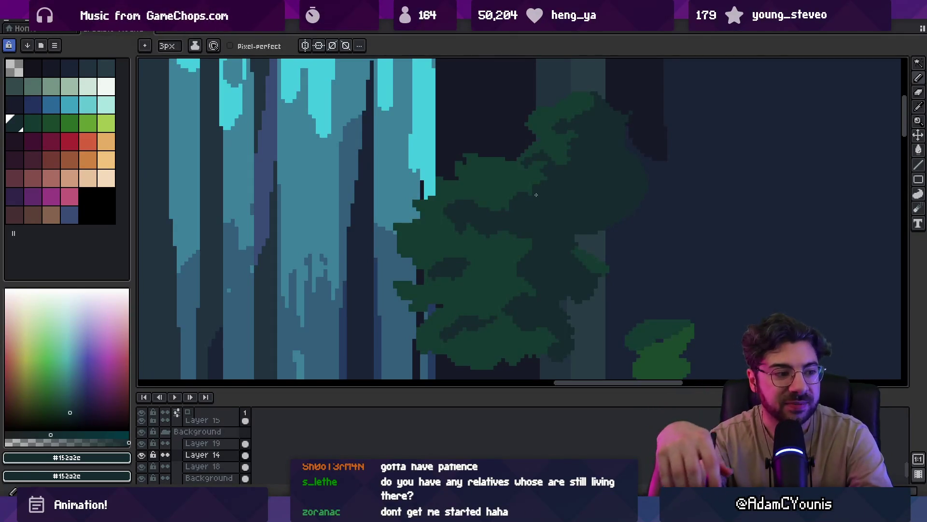
- Zoom out to view the whole scene, then zoom into the left-side tree canopy and sample its dark green
{"action": "key", "text": "b"}
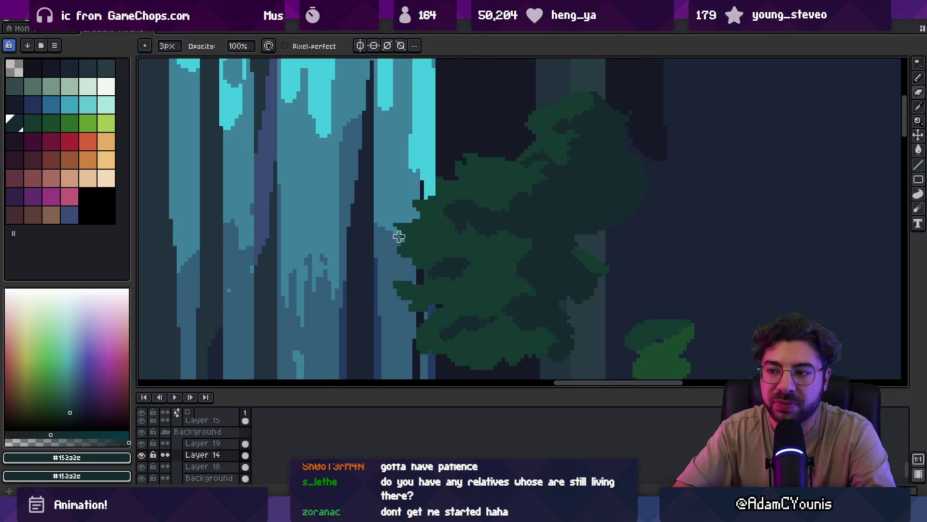
{"action": "key", "text": "z"}
{"action": "right_click", "coordinate": [406, 206]}
{"action": "right_click", "coordinate": [439, 207]}
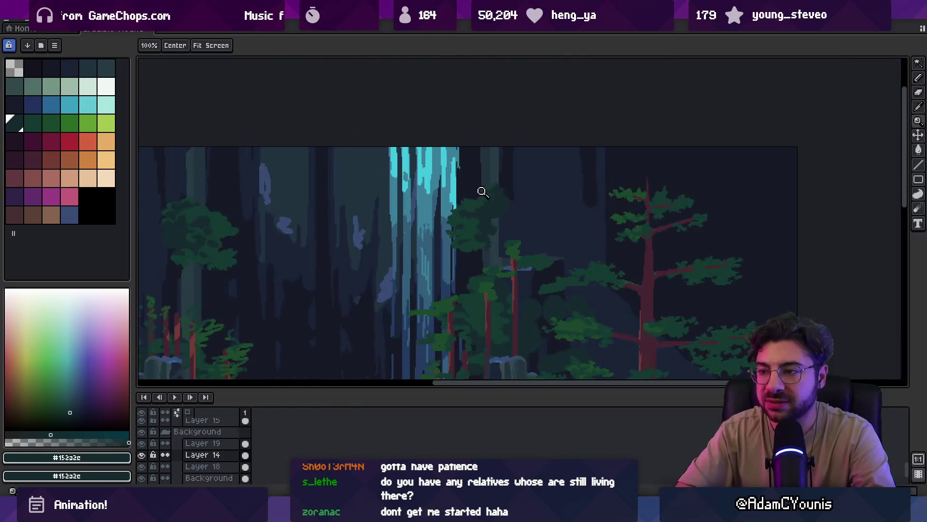
{"action": "left_click", "coordinate": [378, 236]}
{"action": "left_click", "coordinate": [404, 197]}
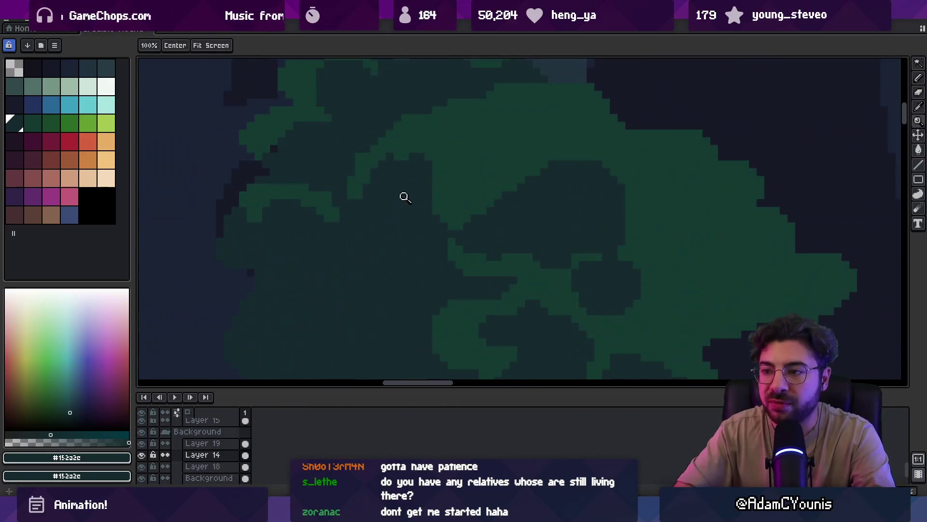
{"action": "left_click", "coordinate": [405, 197], "text": "alt"}
{"action": "scroll", "coordinate": [449, 193], "scroll_direction": "down", "scroll_amount": 3}
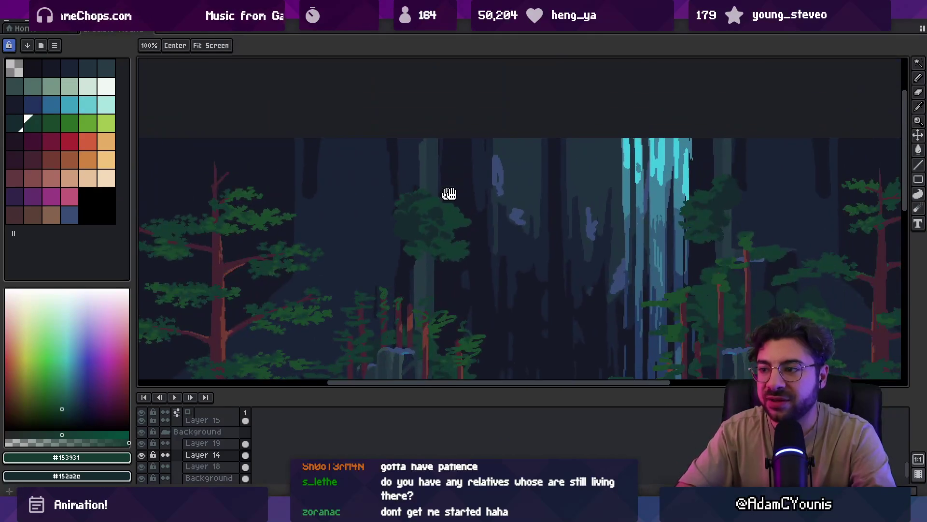
{"action": "scroll", "coordinate": [449, 193], "scroll_direction": "right", "scroll_amount": 3}
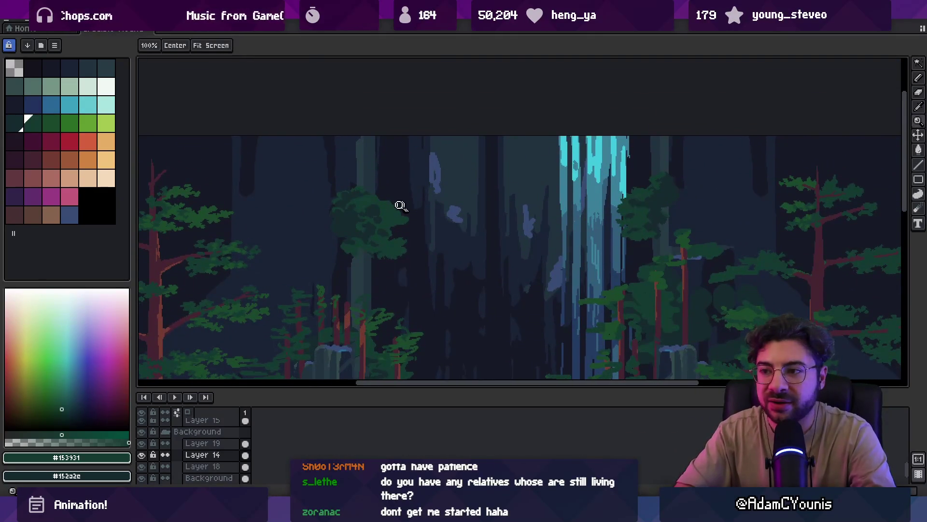
{"action": "left_click", "coordinate": [401, 196]}
{"action": "key", "text": "b"}
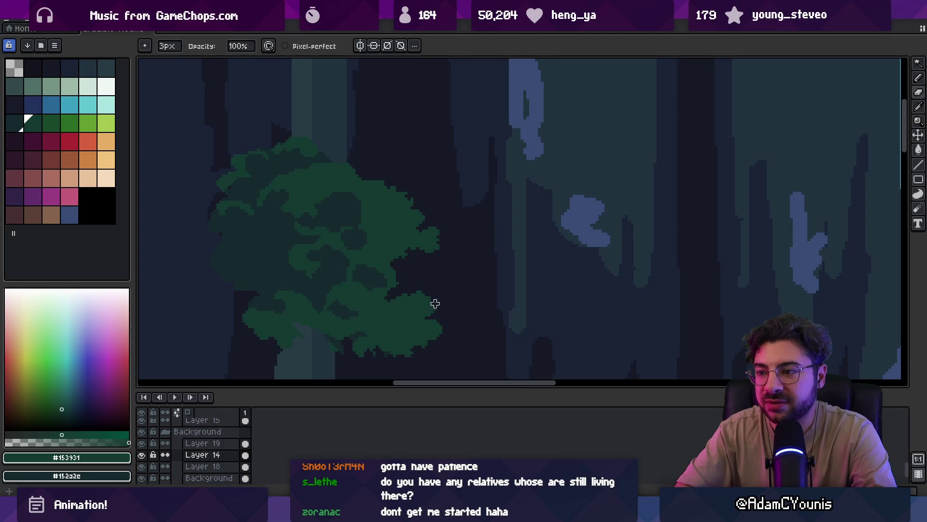
{"action": "key", "text": "z"}
{"action": "scroll", "coordinate": [463, 245], "scroll_direction": "down", "scroll_amount": 2}
{"action": "scroll", "coordinate": [425, 256], "scroll_direction": "up", "scroll_amount": 1}
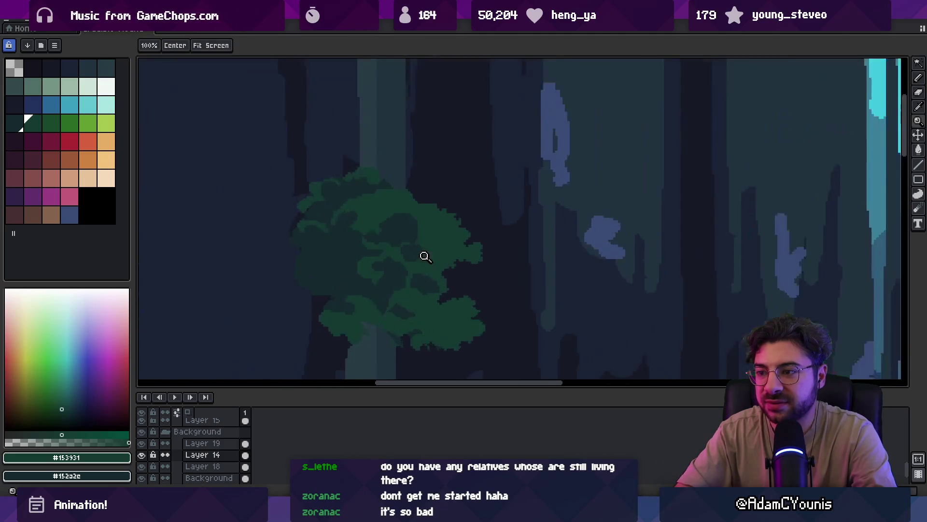
{"action": "scroll", "coordinate": [425, 256], "scroll_direction": "up", "scroll_amount": 1}
{"action": "left_click", "coordinate": [447, 253], "text": "alt"}
{"action": "key", "text": "b"}
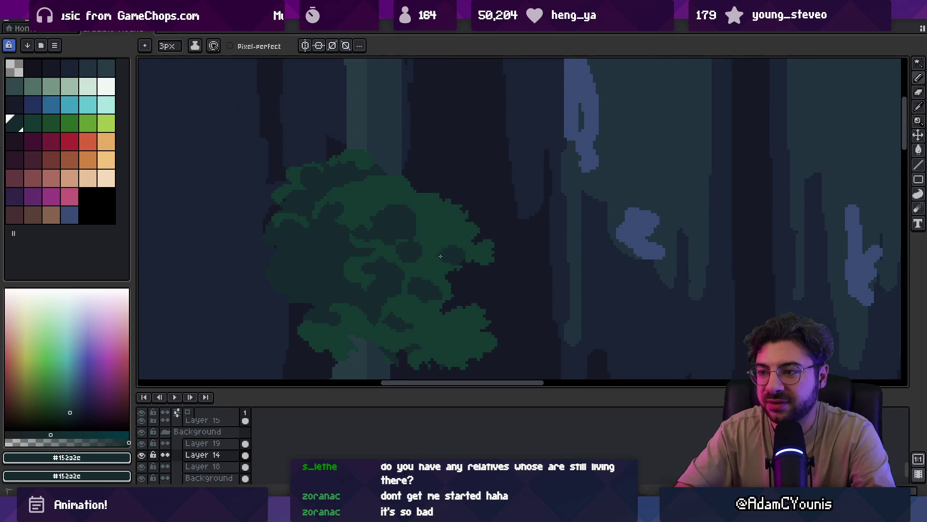
{"action": "left_click", "coordinate": [441, 258], "text": "alt"}
{"action": "scroll", "coordinate": [465, 227], "scroll_direction": "down", "scroll_amount": 3}
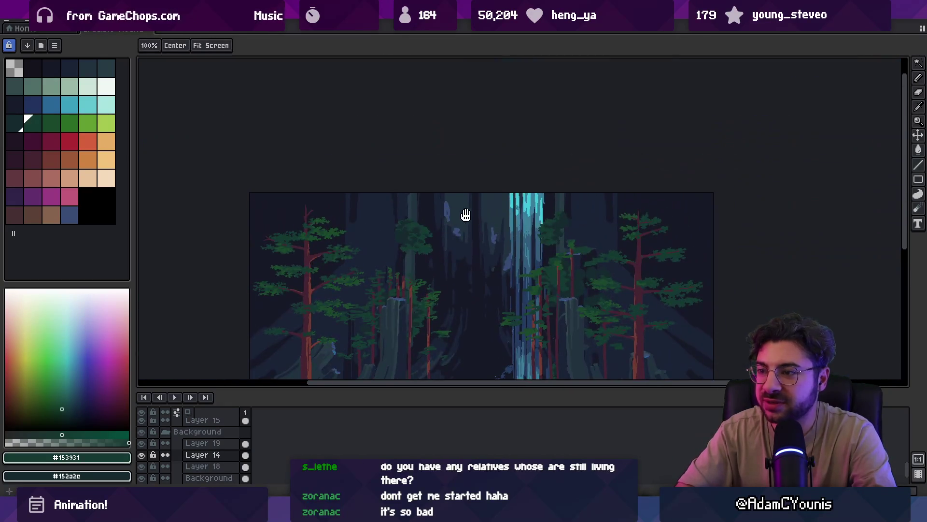
{"action": "scroll", "coordinate": [435, 235], "scroll_direction": "up", "scroll_amount": 3}
{"action": "left_click", "coordinate": [405, 237], "text": "alt"}
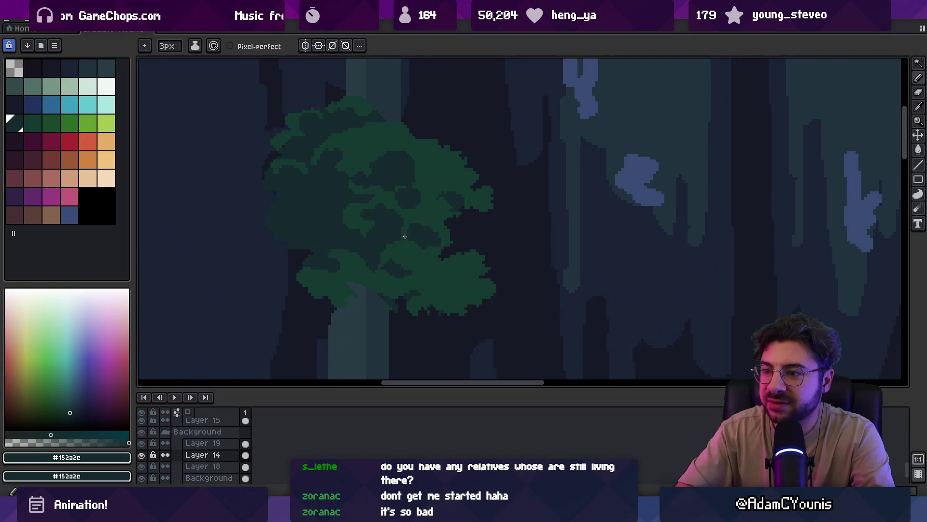
{"action": "left_click", "coordinate": [429, 245], "text": "alt"}
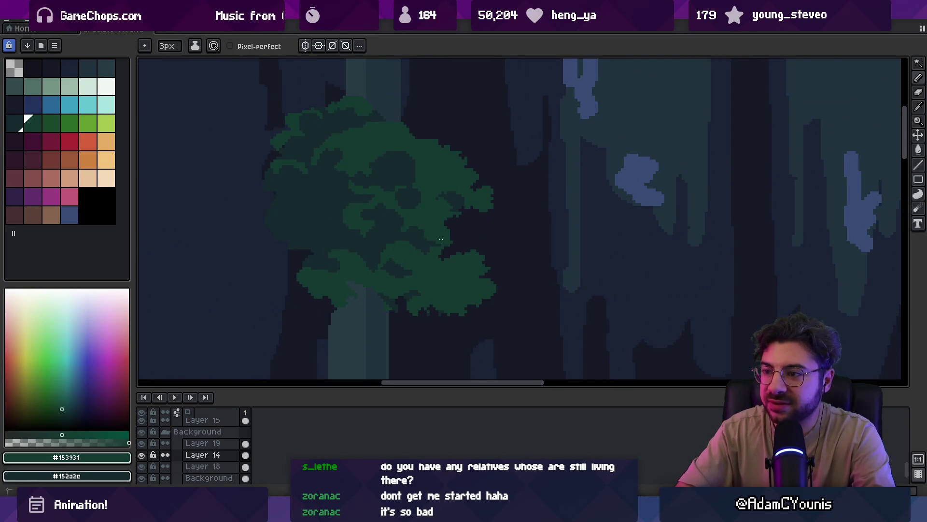
{"action": "left_click", "coordinate": [437, 239], "text": "alt"}
{"action": "left_click", "coordinate": [425, 260], "text": "alt"}
{"action": "left_click", "coordinate": [385, 244], "text": "alt"}
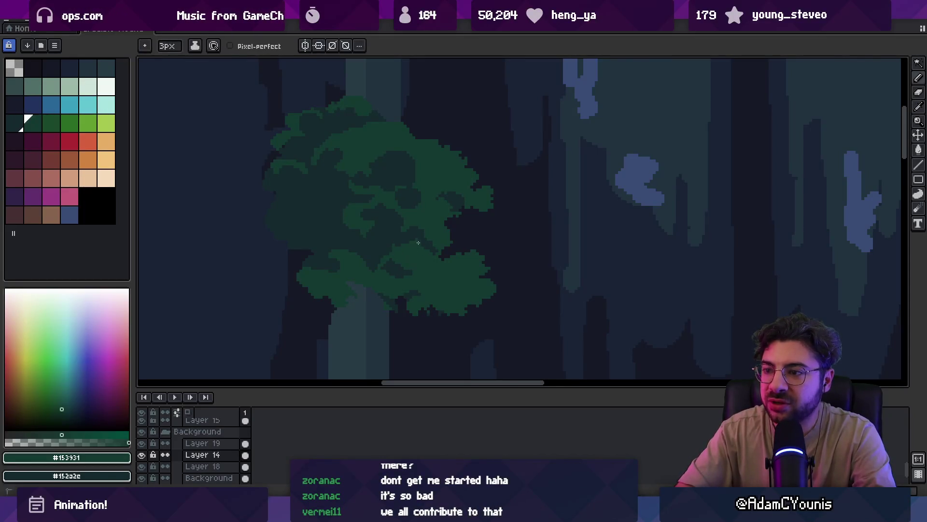
{"action": "left_click", "coordinate": [416, 227], "text": "alt"}
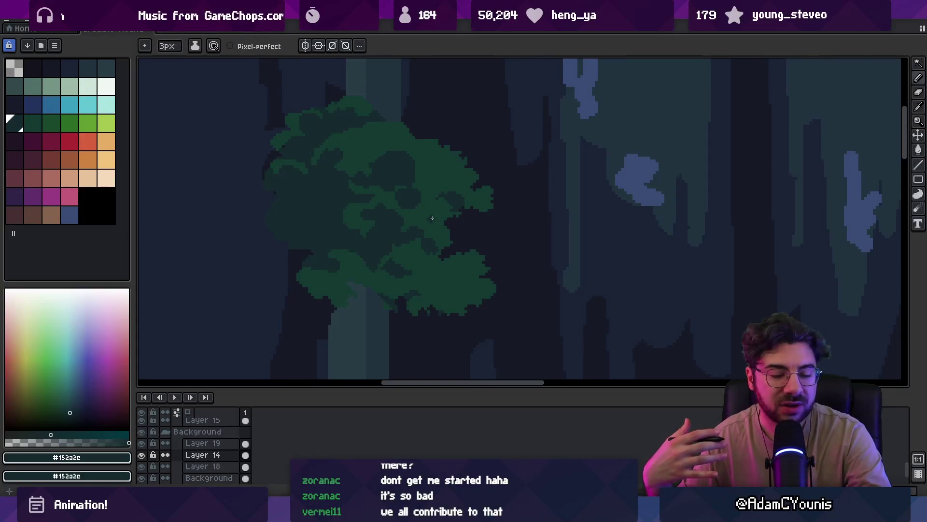
{"action": "key", "text": "e"}
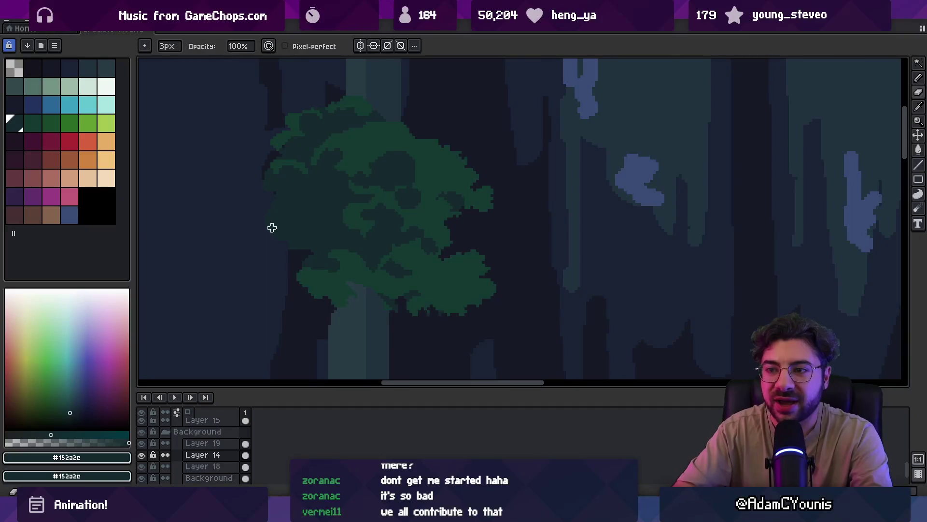
{"action": "key", "text": "i"}
{"action": "scroll", "coordinate": [260, 245], "scroll_direction": "down", "scroll_amount": 3}
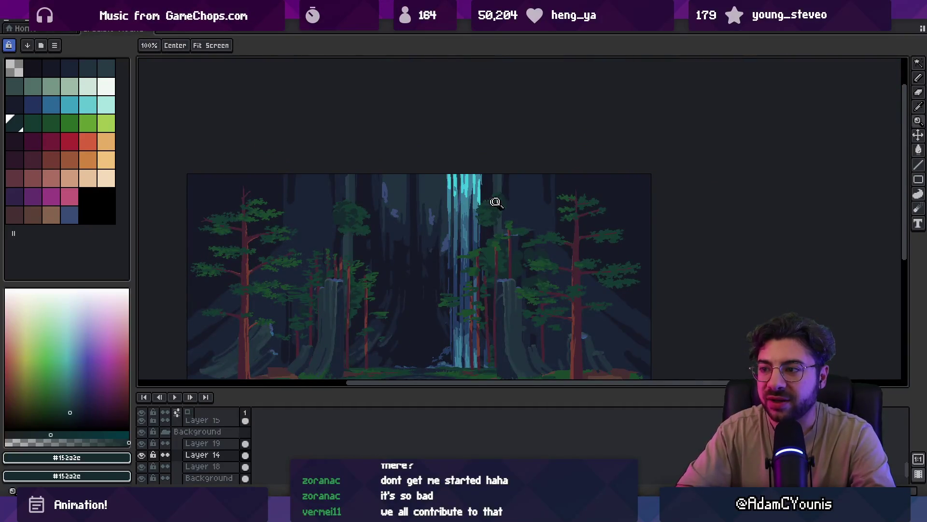
- Eyedrop canopy colours, toggling the drawing colour between darker #152a2e and green #153931
{"action": "scroll", "coordinate": [494, 201], "scroll_direction": "up", "scroll_amount": 3}
{"action": "left_click", "coordinate": [472, 252]}
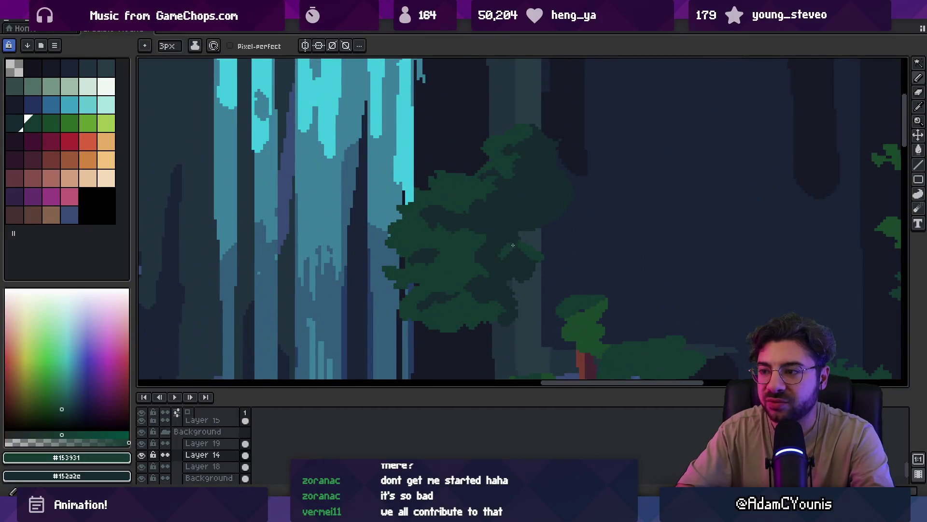
{"action": "left_click", "coordinate": [495, 263], "text": "alt"}
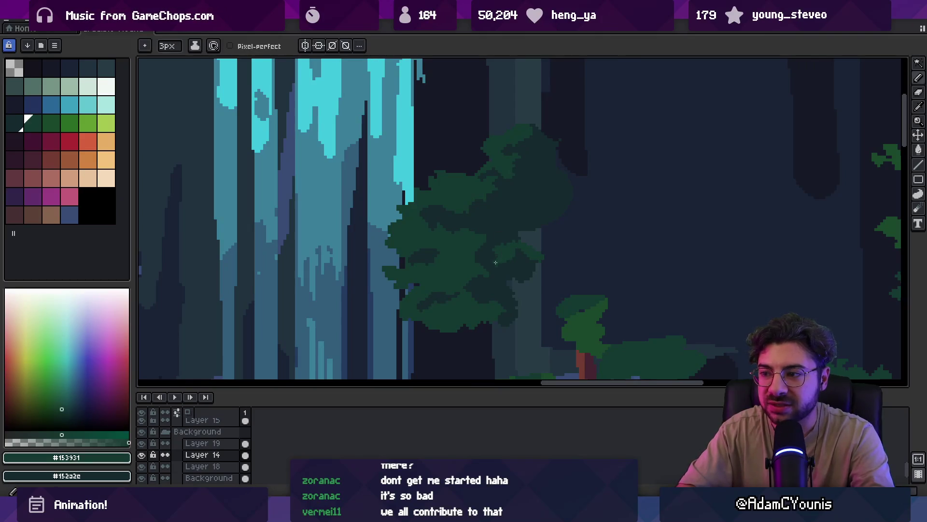
{"action": "left_click", "coordinate": [524, 252], "text": "alt"}
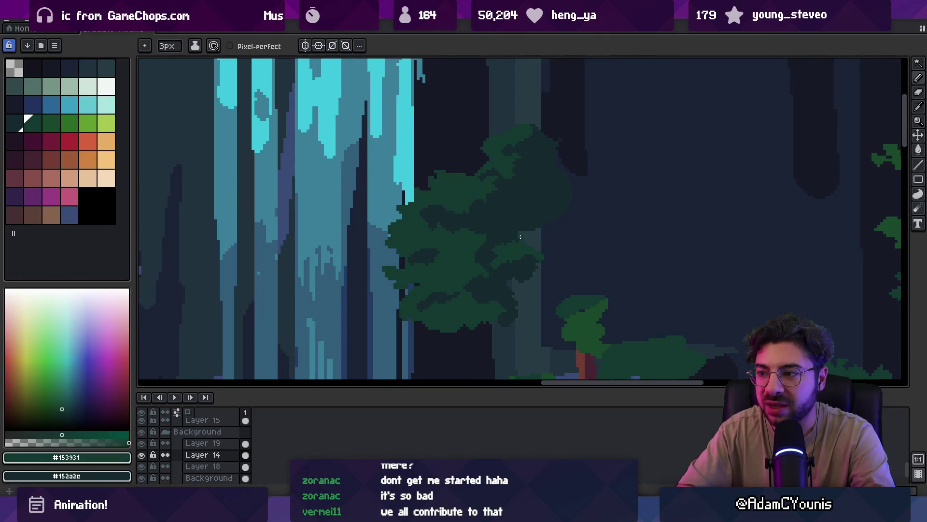
{"action": "left_click", "coordinate": [536, 226], "text": "alt"}
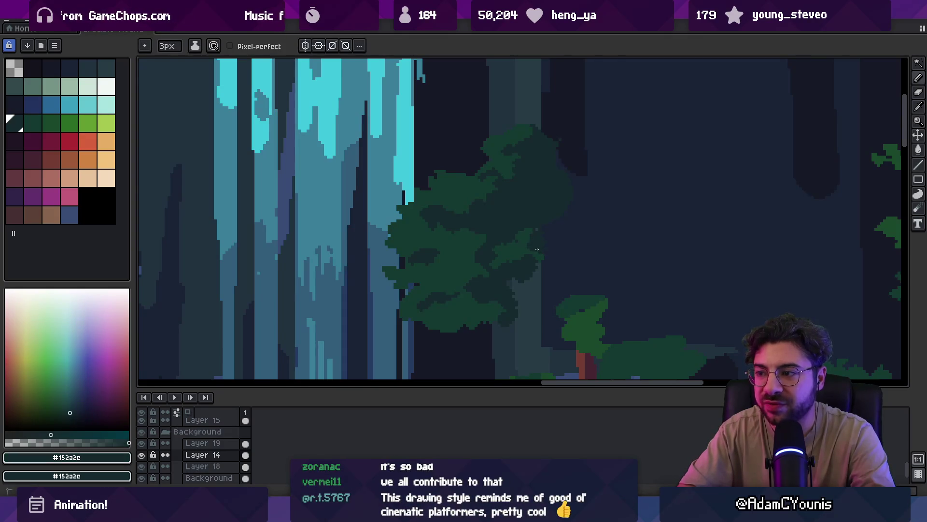
{"action": "scroll", "coordinate": [536, 232], "scroll_direction": "up", "scroll_amount": 2}
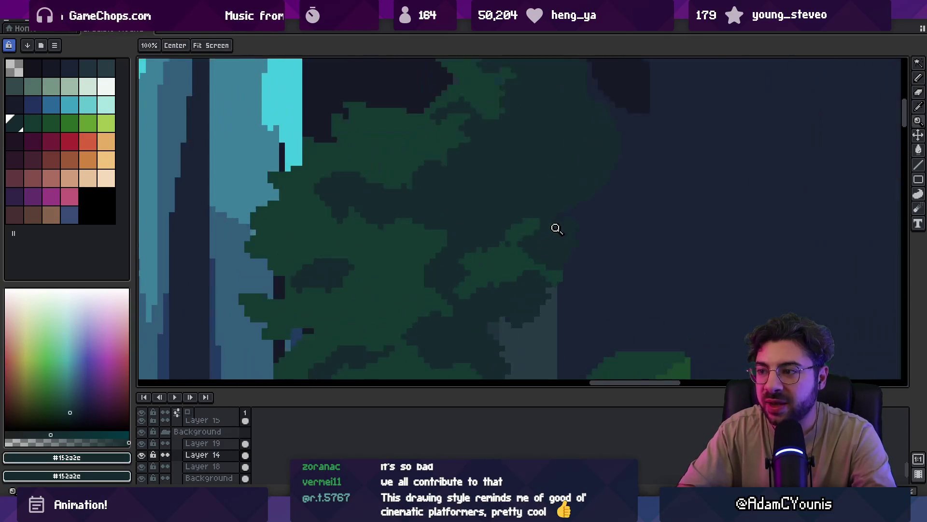
{"action": "left_click", "coordinate": [553, 223], "text": "alt"}
{"action": "scroll", "coordinate": [571, 210], "scroll_direction": "down", "scroll_amount": 2}
{"action": "scroll", "coordinate": [551, 212], "scroll_direction": "up", "scroll_amount": 2}
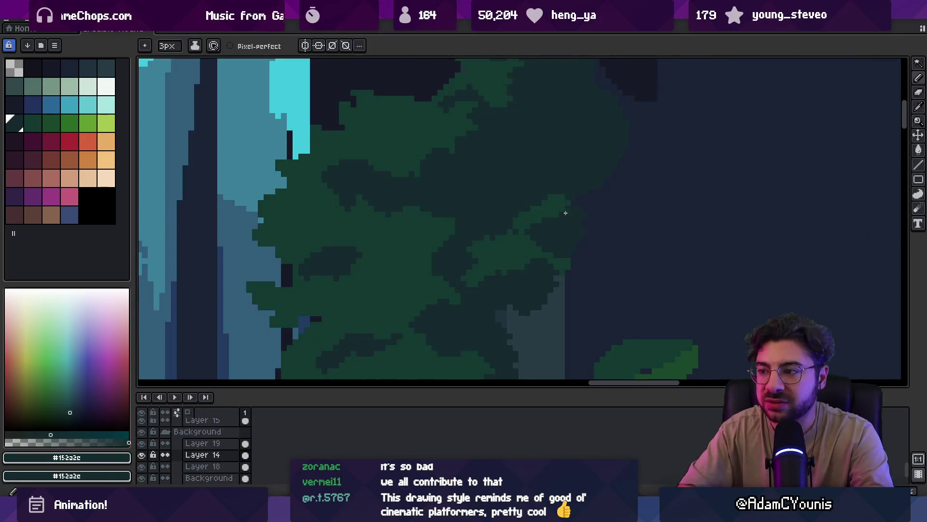
- Sample #152a2e and #153931 alternately from the canopy and tree to compare the two shades
{"action": "left_click", "coordinate": [511, 223], "text": "alt"}
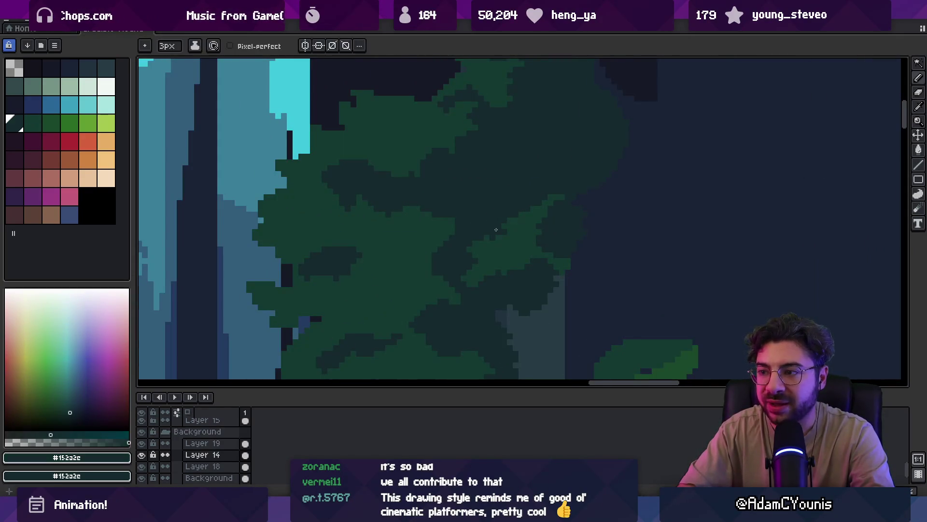
{"action": "left_click", "coordinate": [521, 219], "text": "alt"}
{"action": "left_click", "coordinate": [536, 212], "text": "alt"}
{"action": "scroll", "coordinate": [531, 196], "scroll_direction": "down", "scroll_amount": 4}
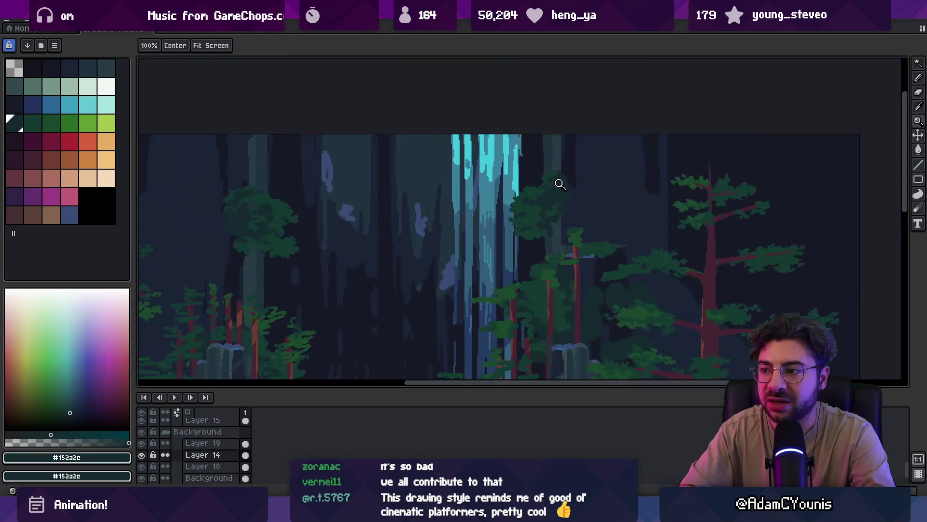
{"action": "scroll", "coordinate": [552, 206], "scroll_direction": "up", "scroll_amount": 4}
{"action": "left_click", "coordinate": [536, 200], "text": "alt"}
{"action": "left_click", "coordinate": [529, 181], "text": "alt"}
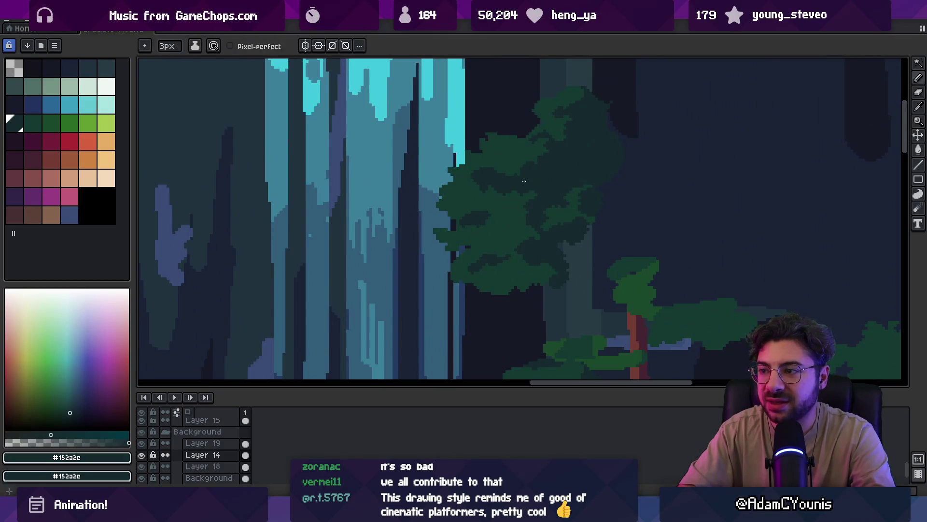
{"action": "scroll", "coordinate": [530, 159], "scroll_direction": "down", "scroll_amount": 4}
{"action": "scroll", "coordinate": [531, 169], "scroll_direction": "up", "scroll_amount": 4}
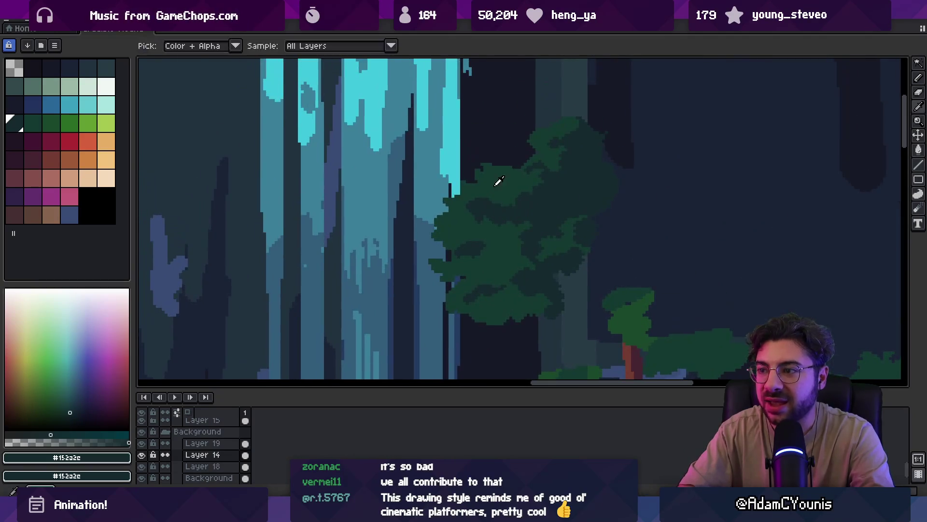
{"action": "left_click", "coordinate": [492, 206], "text": "alt"}
{"action": "left_click", "coordinate": [476, 209], "text": "alt"}
{"action": "left_click", "coordinate": [464, 211], "text": "alt"}
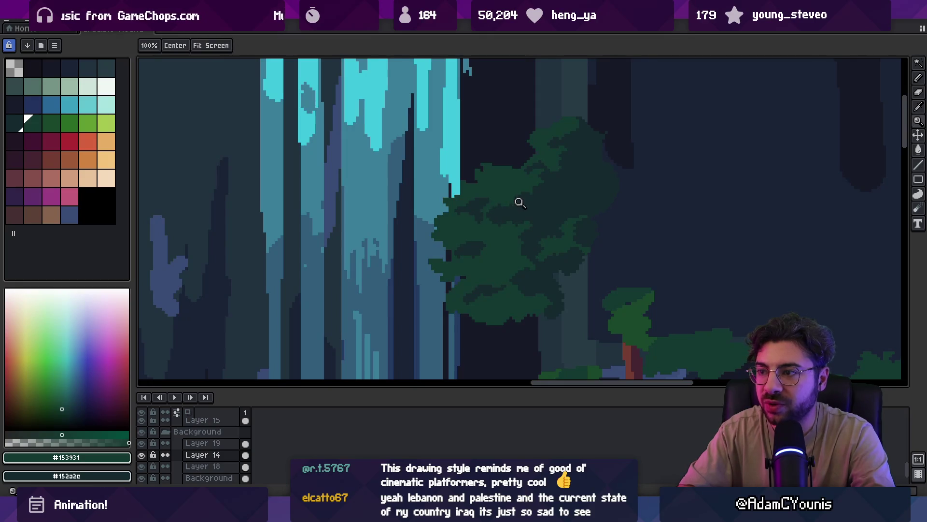
{"action": "scroll", "coordinate": [515, 198], "scroll_direction": "down", "scroll_amount": 3}
{"action": "scroll", "coordinate": [505, 199], "scroll_direction": "up", "scroll_amount": 4}
{"action": "left_click", "coordinate": [485, 200], "text": "alt"}
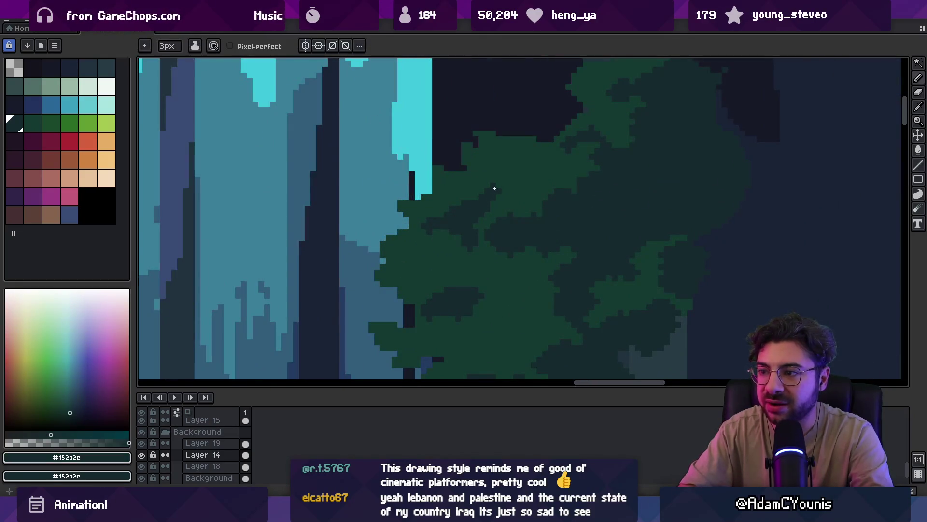
- Zoom out and back in to check the scene, then drag the small red-trunked tree upward on Layer 16
{"action": "key", "text": "z"}
{"action": "scroll", "coordinate": [529, 176], "scroll_direction": "down", "scroll_amount": 3}
{"action": "scroll", "coordinate": [528, 188], "scroll_direction": "up", "scroll_amount": 2}
{"action": "scroll", "coordinate": [528, 188], "scroll_direction": "up", "scroll_amount": 1}
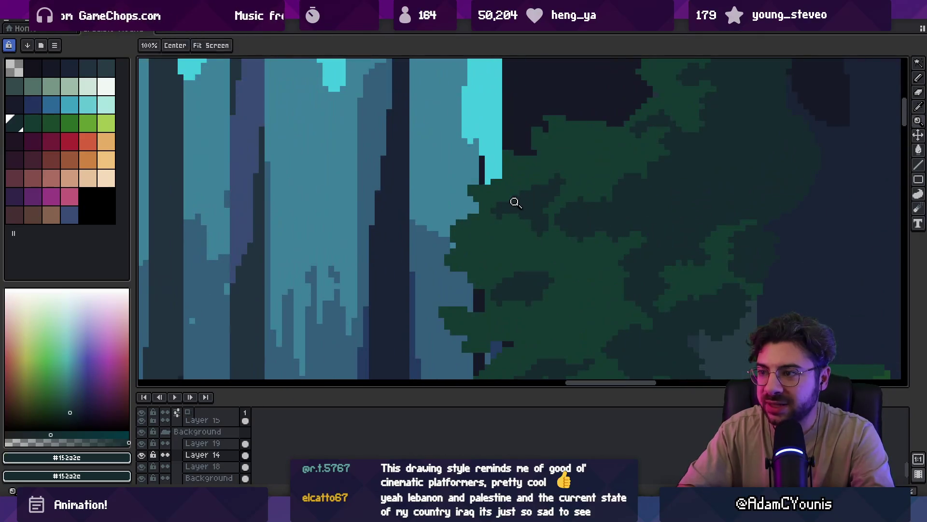
{"action": "scroll", "coordinate": [543, 182], "scroll_direction": "down", "scroll_amount": 2}
{"action": "scroll", "coordinate": [549, 161], "scroll_direction": "down", "scroll_amount": 2}
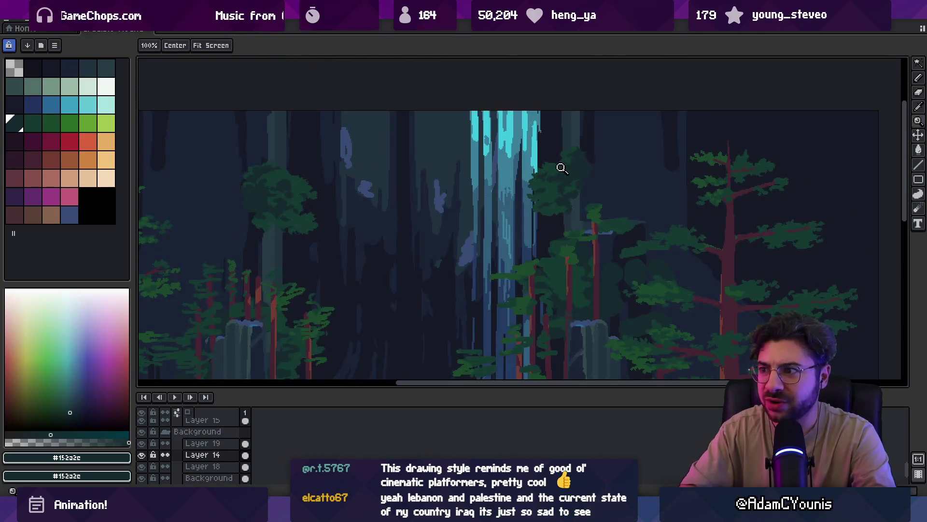
{"action": "scroll", "coordinate": [559, 179], "scroll_direction": "up", "scroll_amount": 1}
{"action": "scroll", "coordinate": [587, 177], "scroll_direction": "down", "scroll_amount": 2}
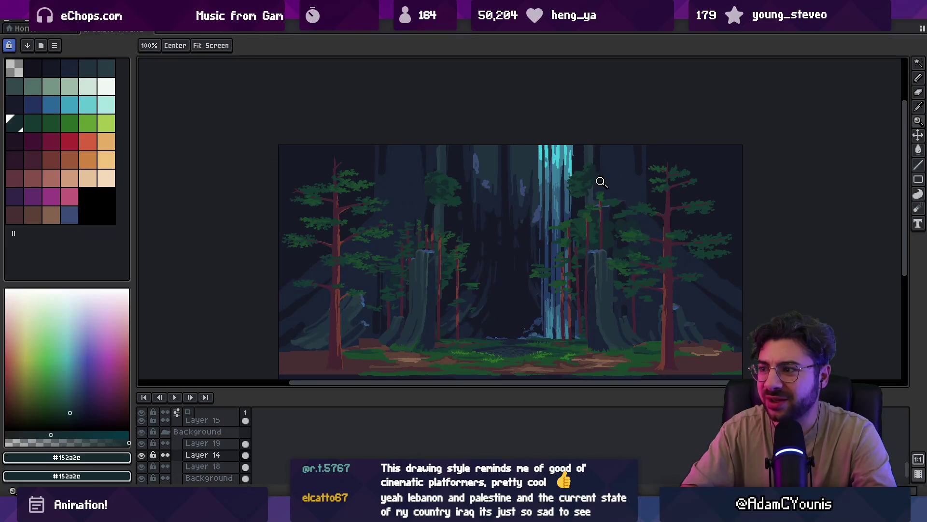
{"action": "scroll", "coordinate": [600, 180], "scroll_direction": "up", "scroll_amount": 4}
{"action": "key", "text": "v"}
{"action": "mouse_move", "coordinate": [588, 223]}
{"action": "left_mouse_down"}
{"action": "mouse_move", "coordinate": [599, 206]}
{"action": "mouse_move", "coordinate": [579, 176]}
{"action": "left_mouse_up"}
- Paint over the tree-top canopy with #152a2e and thin the top of the red trunk on Layer 15
{"action": "key", "text": "b"}
{"action": "mouse_move", "coordinate": [552, 137]}
{"action": "left_mouse_down"}
{"action": "mouse_move", "coordinate": [555, 153]}
{"action": "mouse_move", "coordinate": [590, 141]}
{"action": "mouse_move", "coordinate": [570, 145]}
{"action": "mouse_move", "coordinate": [586, 156]}
{"action": "left_mouse_up"}
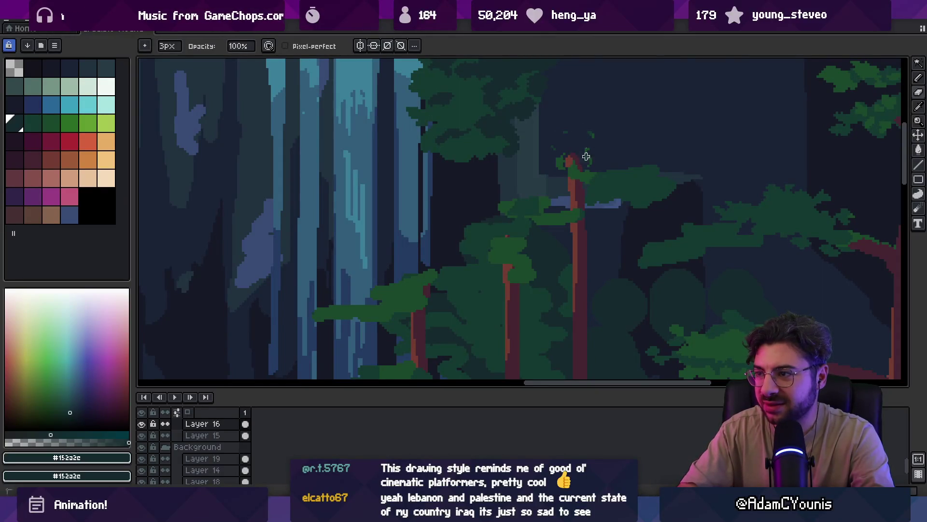
{"action": "left_click", "coordinate": [577, 187], "text": "ctrl"}
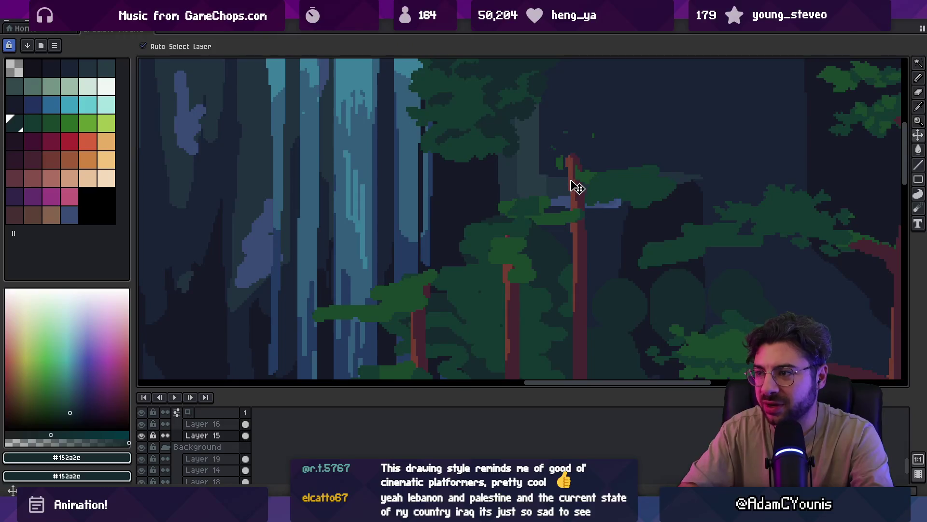
{"action": "key", "text": "ctrl"}
{"action": "left_click_drag", "start_coordinate": [572, 158], "coordinate": [572, 176]}
{"action": "left_click", "coordinate": [596, 182], "text": "ctrl"}
{"action": "key", "text": "ctrl"}
- Pick green #153931 and cover the stray blue canopy pixels using a 4px brush
{"action": "left_click", "coordinate": [596, 183], "text": "alt"}
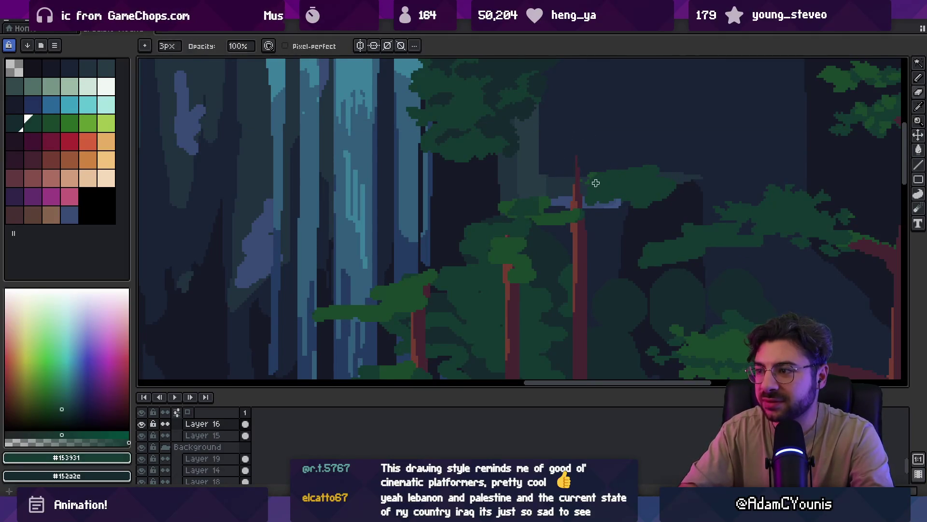
{"action": "key", "text": "e"}
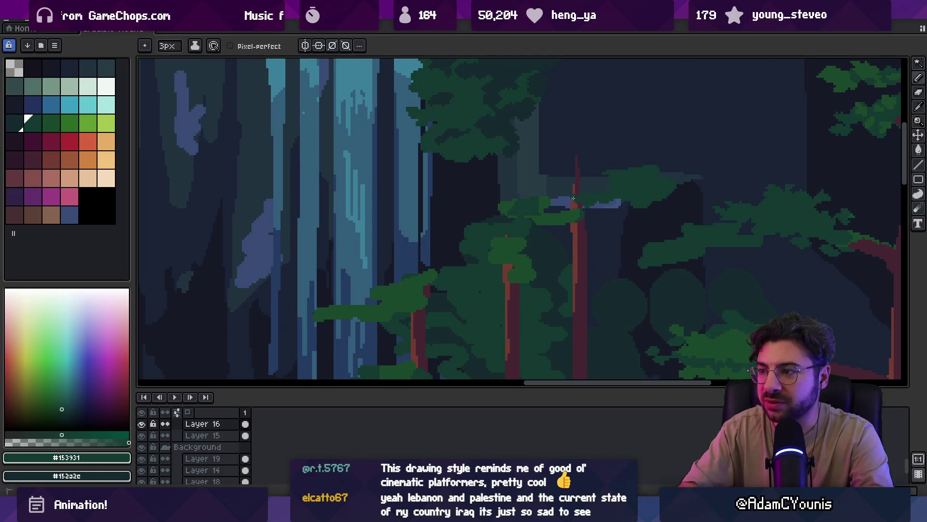
{"action": "key", "text": "b"}
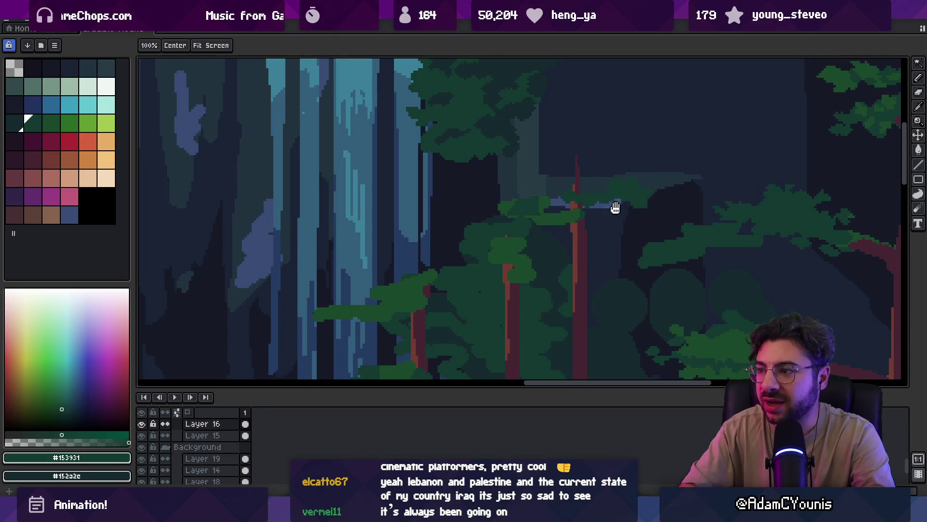
{"action": "scroll", "coordinate": [615, 207], "scroll_direction": "down", "scroll_amount": 1}
{"action": "left_click", "coordinate": [562, 156], "text": "alt"}
{"action": "key", "text": "e"}
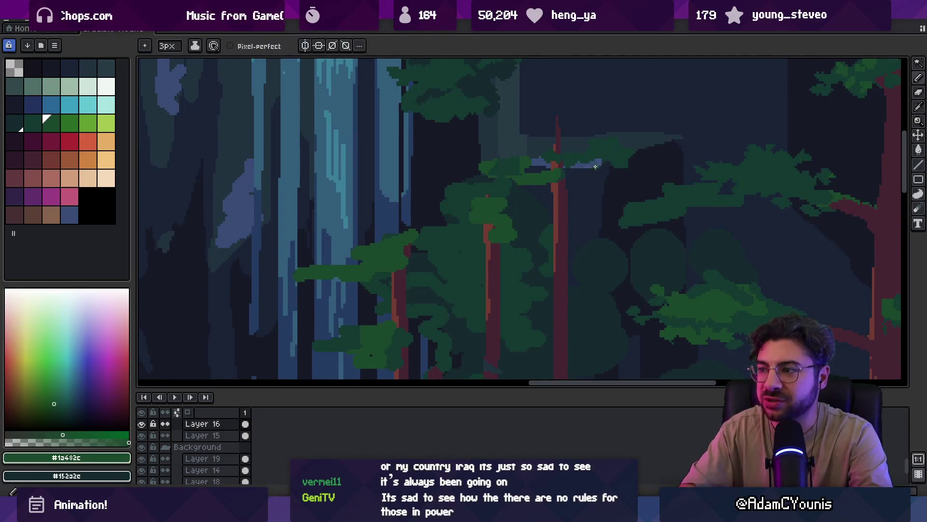
{"action": "left_click", "coordinate": [600, 156], "text": "alt"}
{"action": "key", "text": "b"}
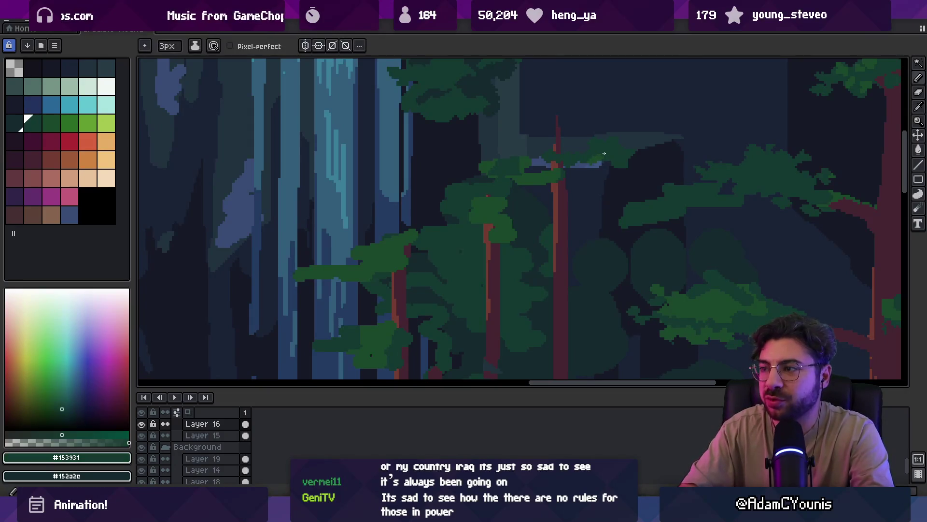
{"action": "mouse_move", "coordinate": [585, 164]}
{"action": "left_mouse_down"}
{"action": "mouse_move", "coordinate": [638, 174]}
{"action": "mouse_move", "coordinate": [580, 176]}
{"action": "mouse_move", "coordinate": [577, 187]}
{"action": "mouse_move", "coordinate": [626, 210]}
{"action": "left_mouse_up"}
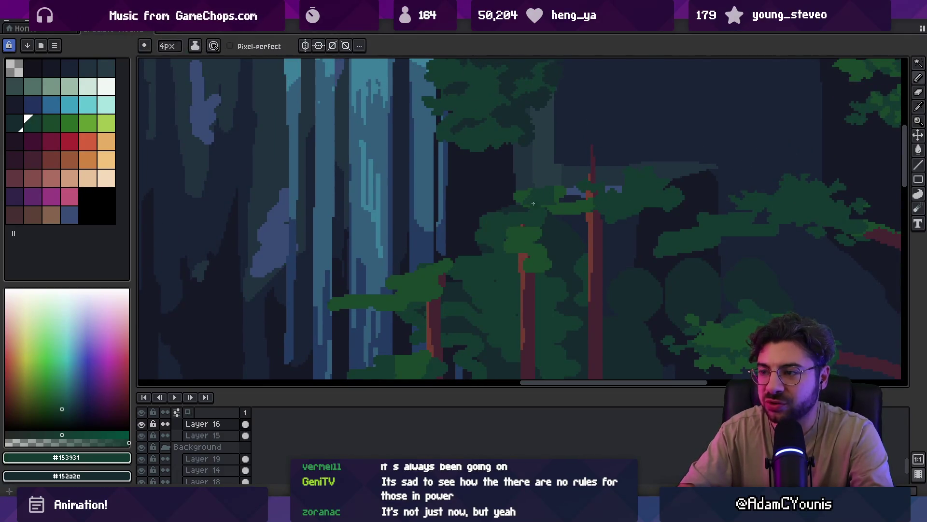
{"action": "scroll", "coordinate": [496, 245], "scroll_direction": "down", "scroll_amount": 3}
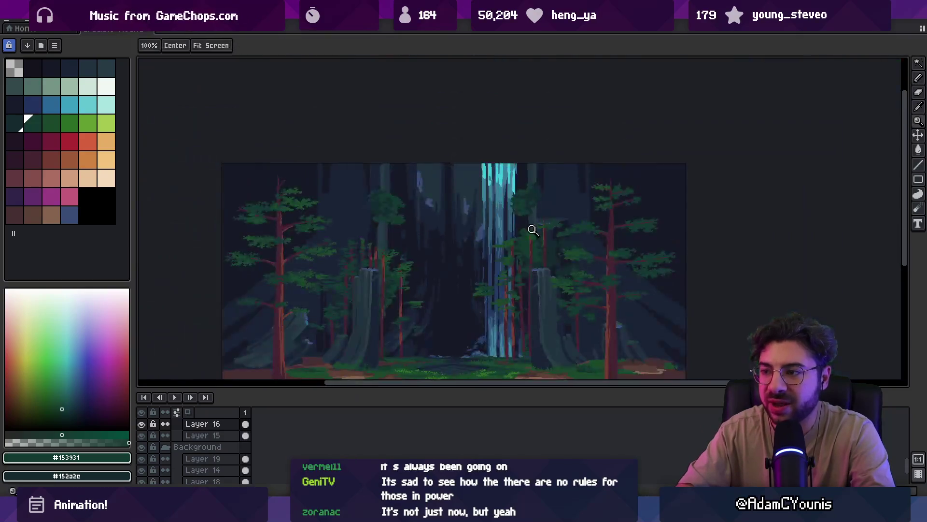
{"action": "scroll", "coordinate": [527, 244], "scroll_direction": "up", "scroll_amount": 2}
{"action": "left_click", "coordinate": [524, 249], "text": "ctrl"}
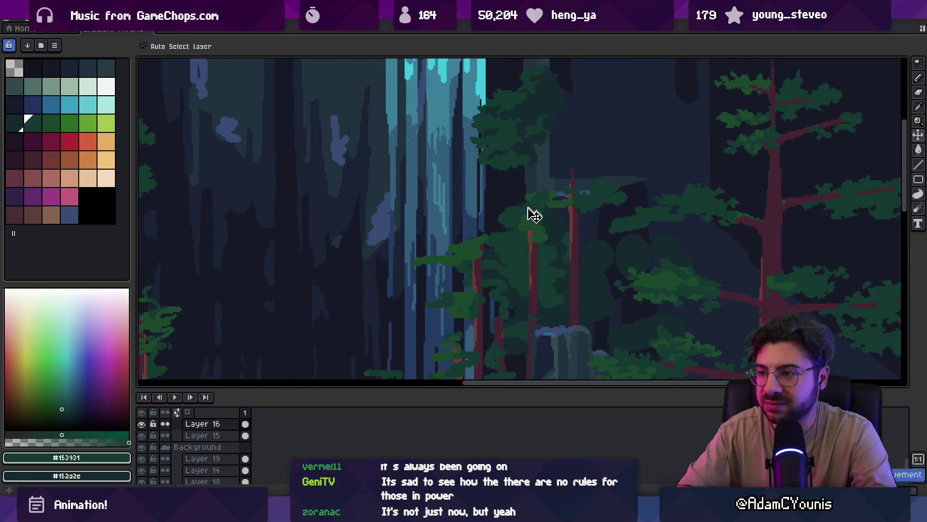
- Sample the canopy's mid green and darkest shade with the 7px brush
{"action": "key", "text": "b"}
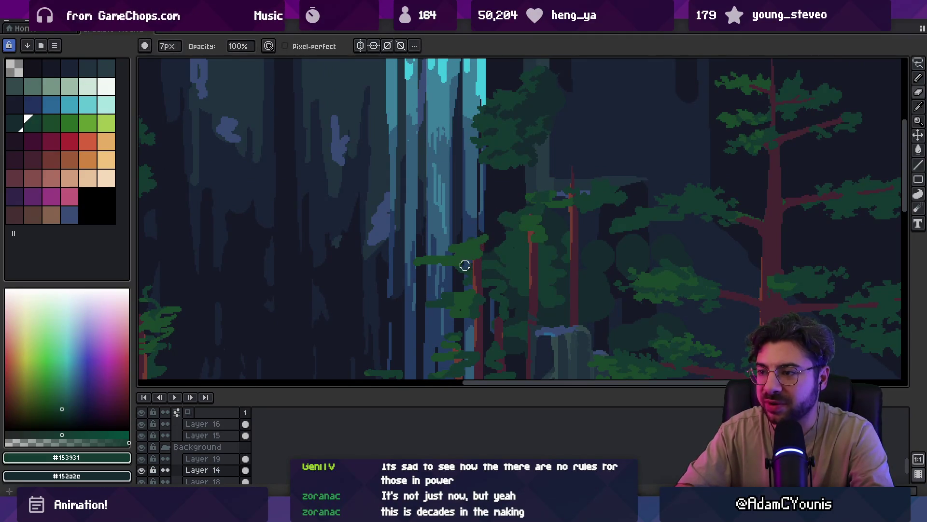
{"action": "scroll", "coordinate": [579, 198], "scroll_direction": "up", "scroll_amount": 1}
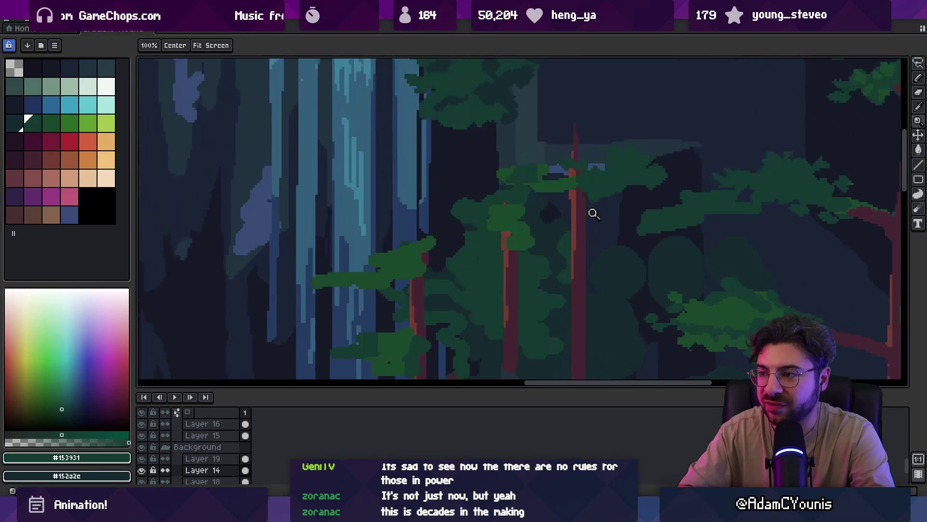
{"action": "left_click", "coordinate": [535, 222], "text": "alt"}
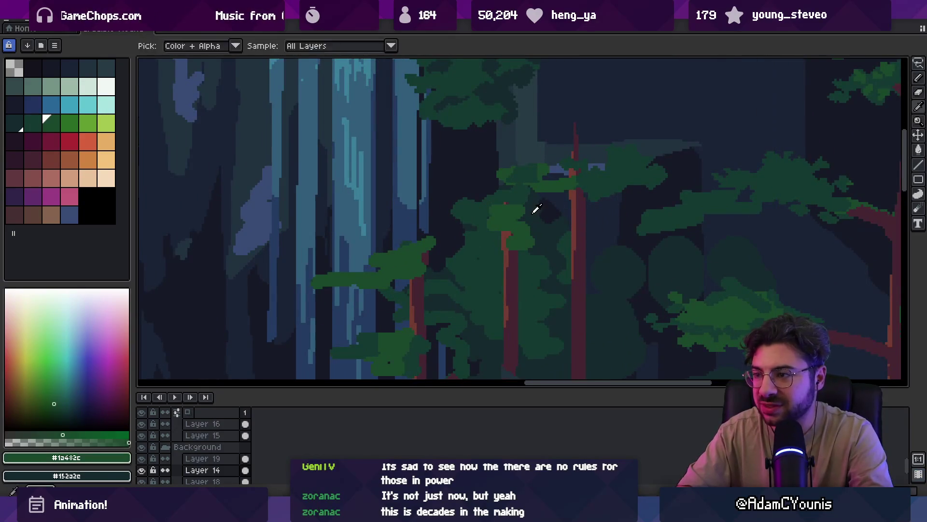
{"action": "left_click", "coordinate": [539, 211], "text": "alt"}
{"action": "scroll", "coordinate": [580, 233], "scroll_direction": "down", "scroll_amount": 2}
{"action": "scroll", "coordinate": [580, 233], "scroll_direction": "right", "scroll_amount": 2}
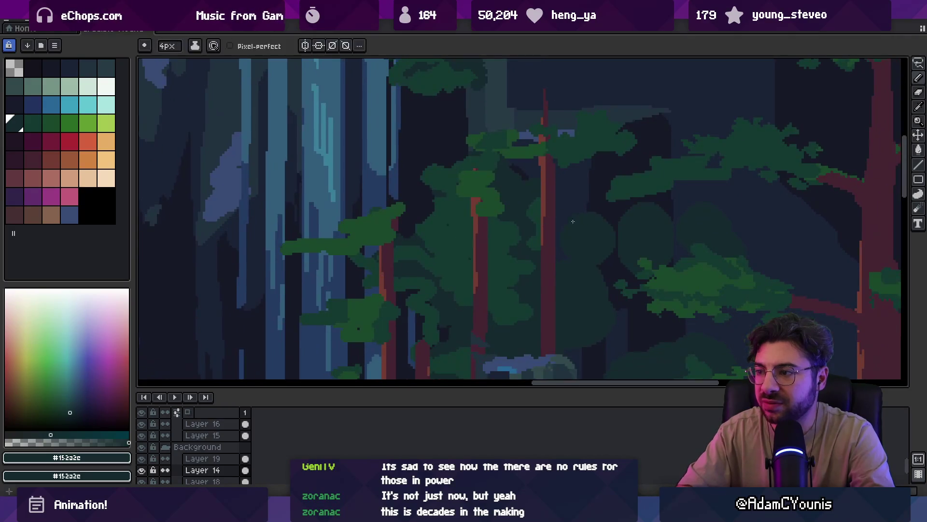
{"action": "scroll", "coordinate": [559, 213], "scroll_direction": "down", "scroll_amount": 1}
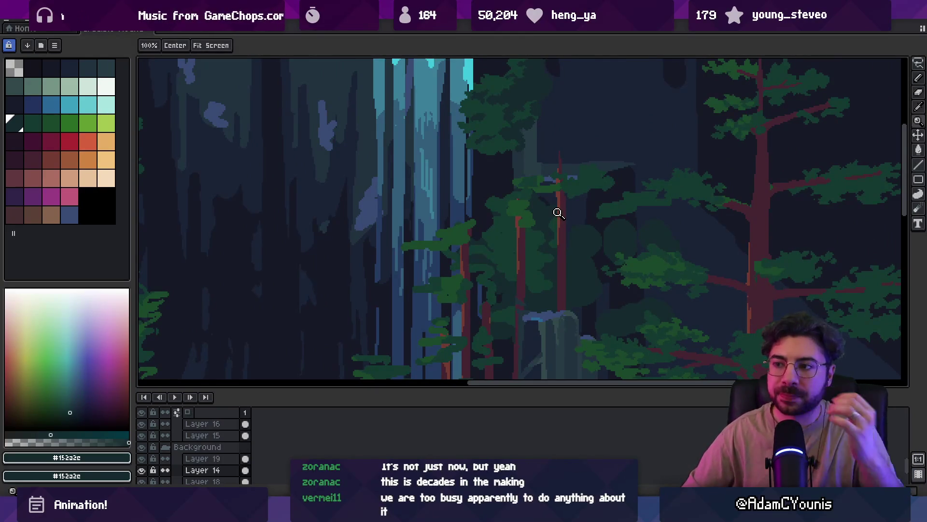
{"action": "key", "text": "b"}
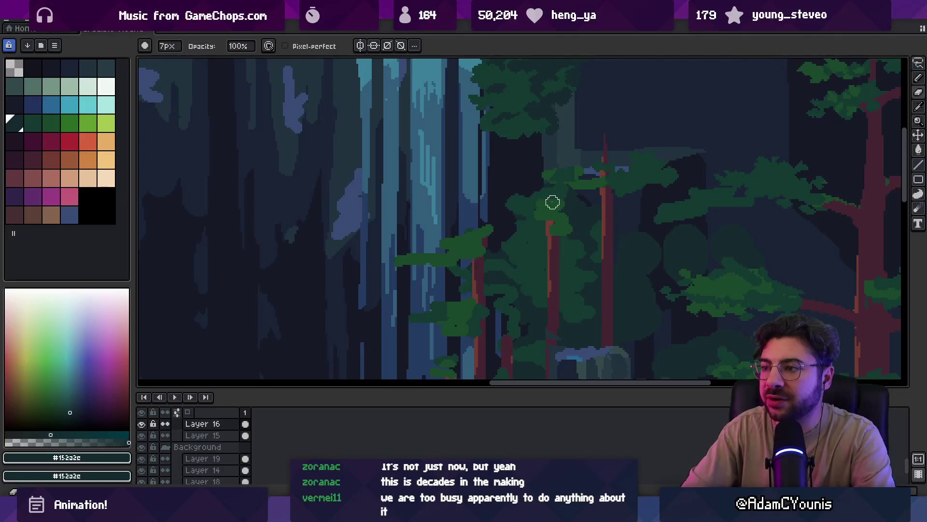
- Lasso-select the small tree on Layer 16, then drop the selection and pan toward the light shaft
{"action": "left_click", "coordinate": [544, 205], "text": "ctrl"}
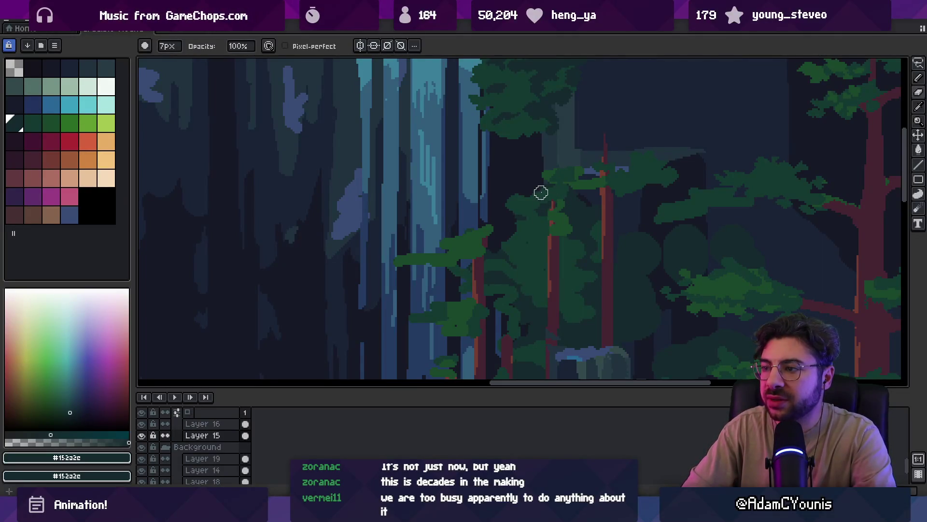
{"action": "left_click", "coordinate": [563, 227]}
{"action": "key", "text": "m"}
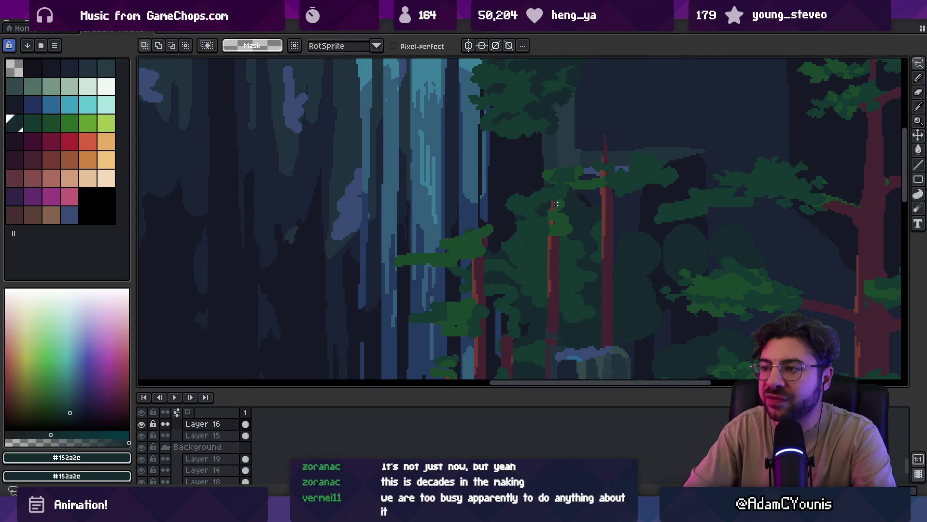
{"action": "mouse_move", "coordinate": [562, 197]}
{"action": "left_mouse_down"}
{"action": "mouse_move", "coordinate": [545, 256]}
{"action": "mouse_move", "coordinate": [511, 193]}
{"action": "left_mouse_up"}
{"action": "key", "text": "ctrl+d"}
{"action": "key", "text": "i"}
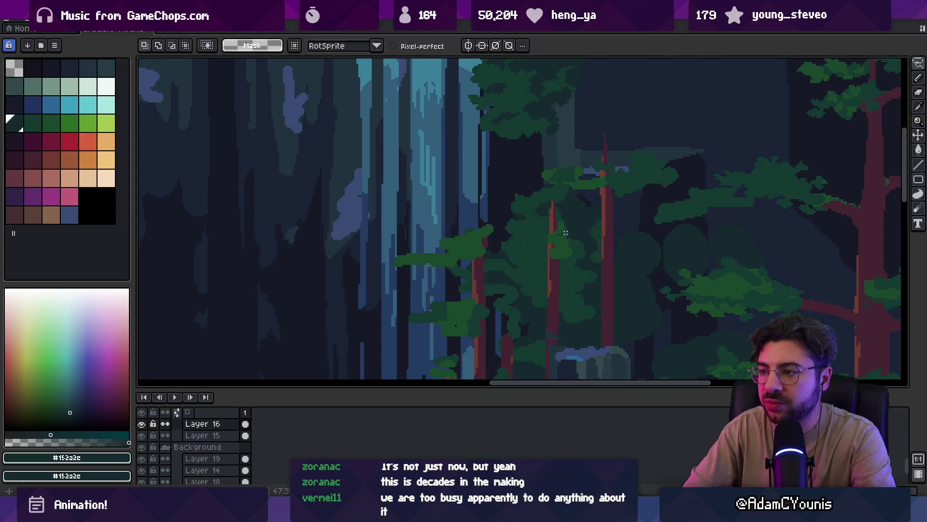
{"action": "left_click_drag", "start_coordinate": [473, 250], "coordinate": [531, 244]}
{"action": "key", "text": "v"}
- On Layer 15, sample the bark red #743c33 and touch up the trunk with the small pencil
{"action": "left_click", "coordinate": [549, 240]}
{"action": "key", "text": "b"}
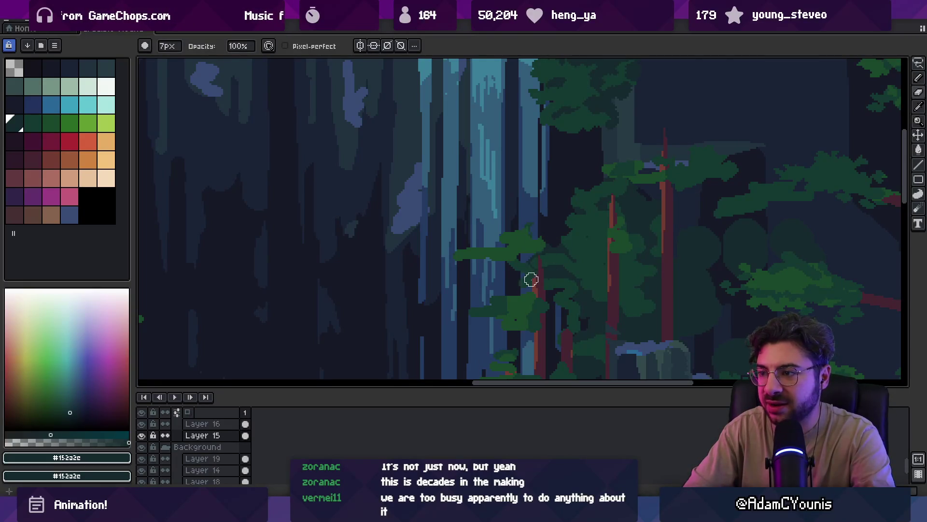
{"action": "scroll", "coordinate": [529, 254], "scroll_direction": "down", "scroll_amount": 1}
{"action": "left_click", "coordinate": [534, 253], "text": "alt"}
{"action": "key", "text": "minus"}
{"action": "key", "text": "minus"}
{"action": "key", "text": "minus"}
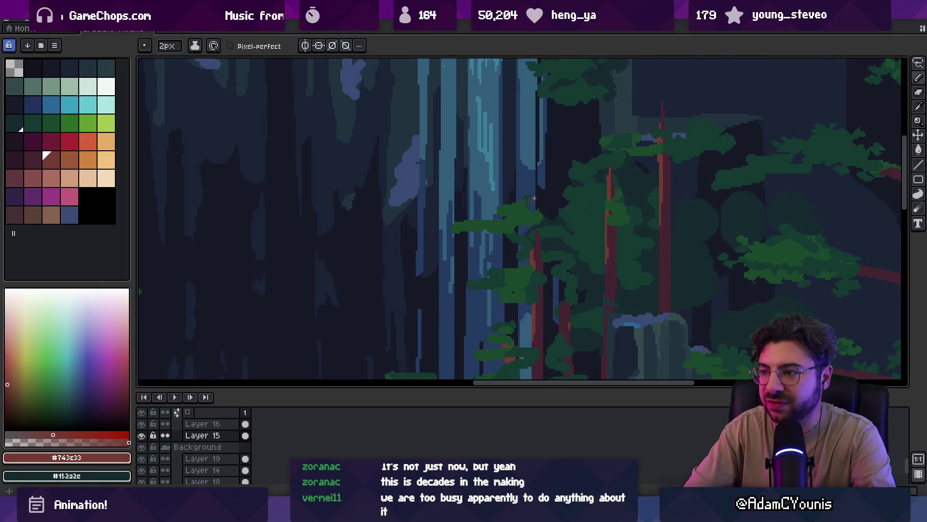
{"action": "key", "text": "b"}
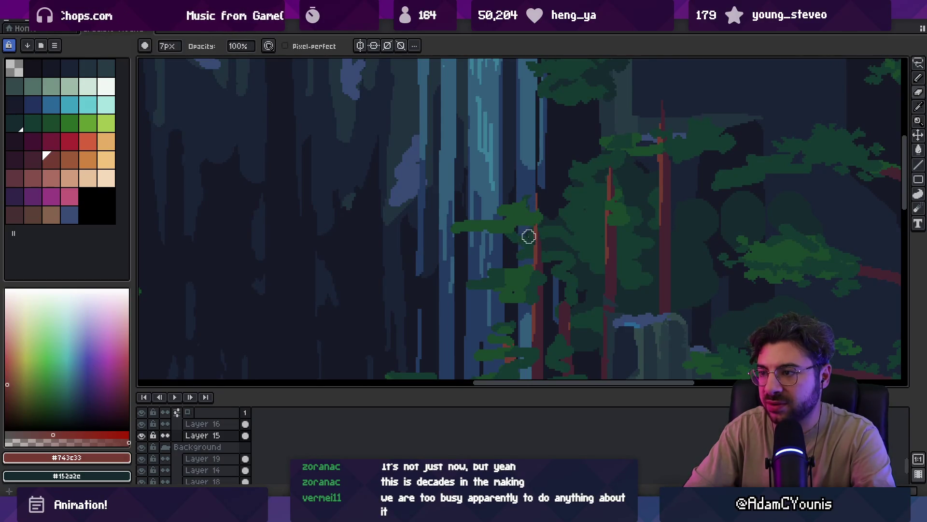
- Make Layer 16 active and sample foliage greens #1a482c and #153931 from the canopy
{"action": "left_click", "coordinate": [511, 225], "text": "ctrl"}
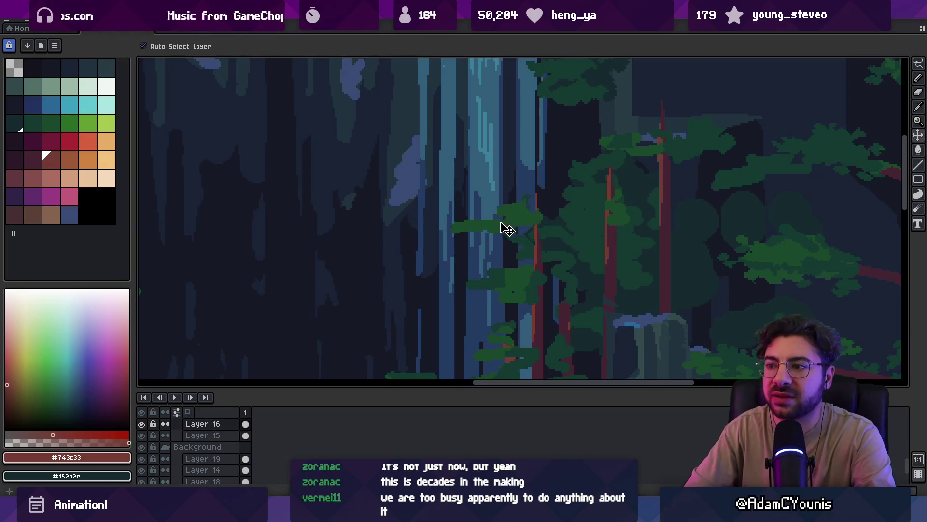
{"action": "key", "text": "alt"}
{"action": "left_click", "coordinate": [487, 218], "text": "alt"}
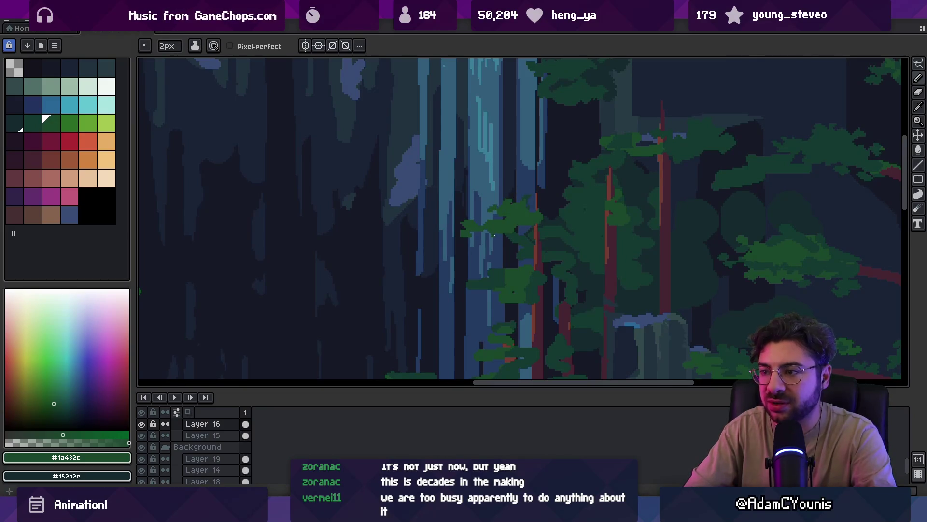
{"action": "left_click", "coordinate": [514, 236], "text": "alt"}
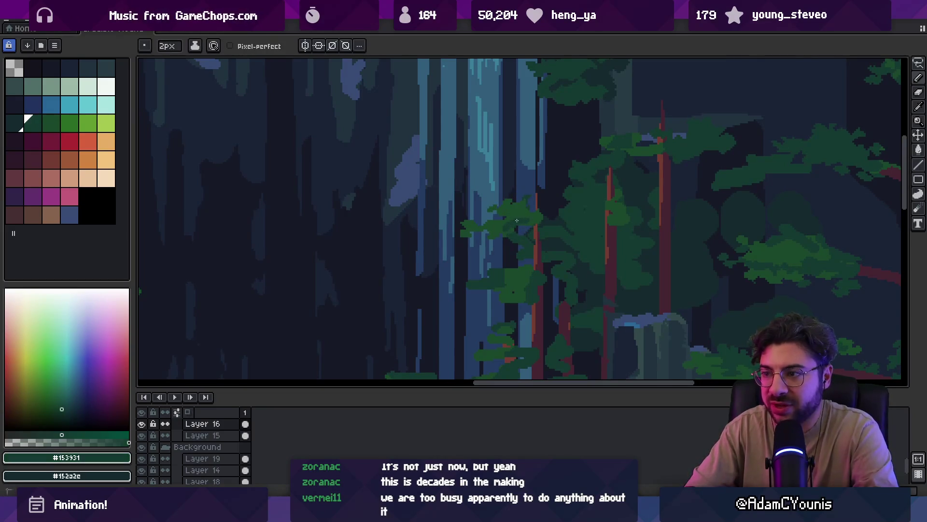
{"action": "left_click", "coordinate": [548, 213], "text": "alt"}
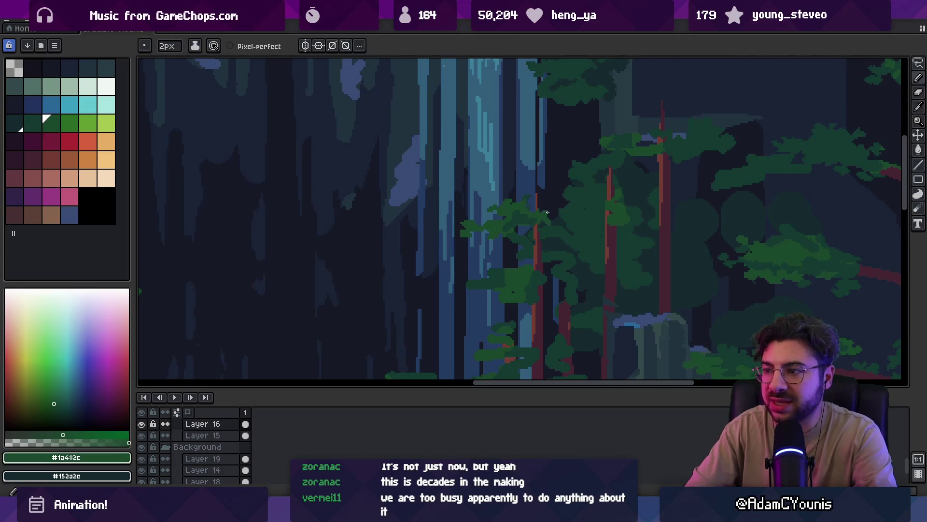
{"action": "scroll", "coordinate": [512, 189], "scroll_direction": "down", "scroll_amount": 4}
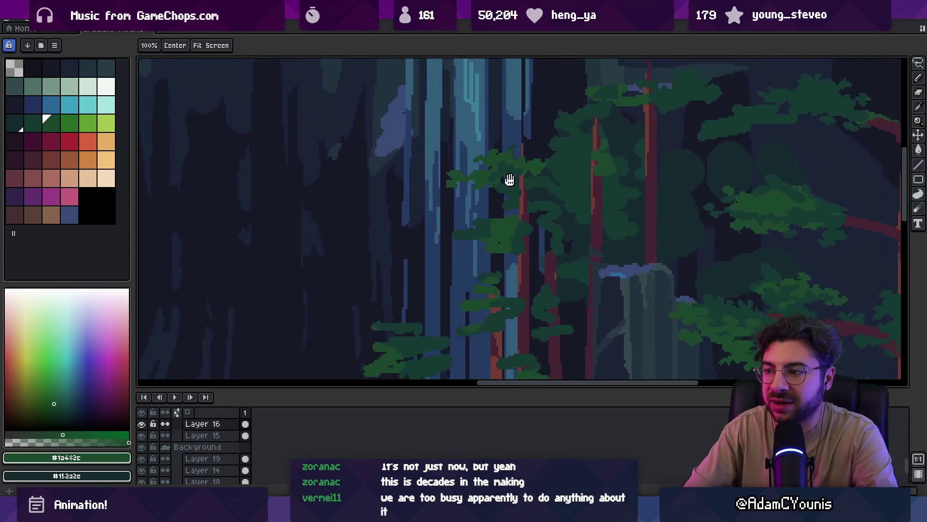
- Paint layered foliage clusters along the trunk, alternating #153931 and #1a482c
{"action": "key", "text": "e"}
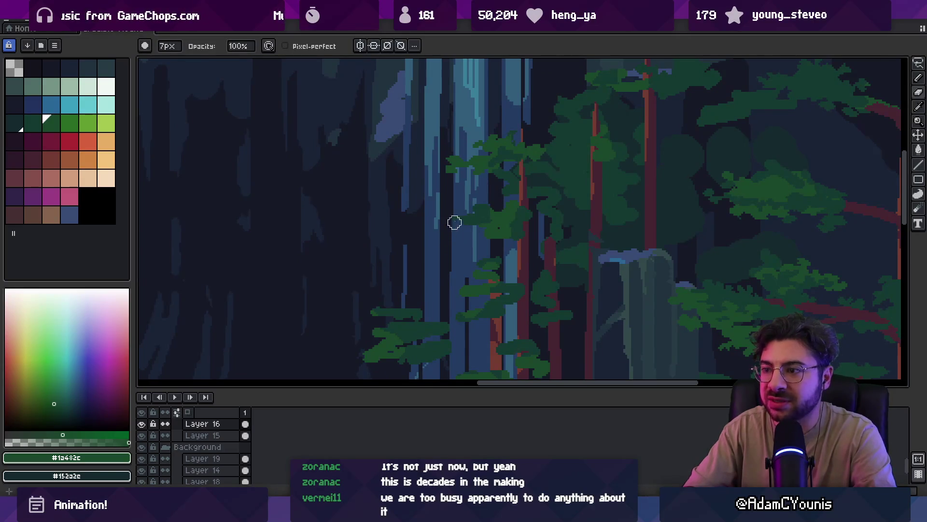
{"action": "key", "text": "b"}
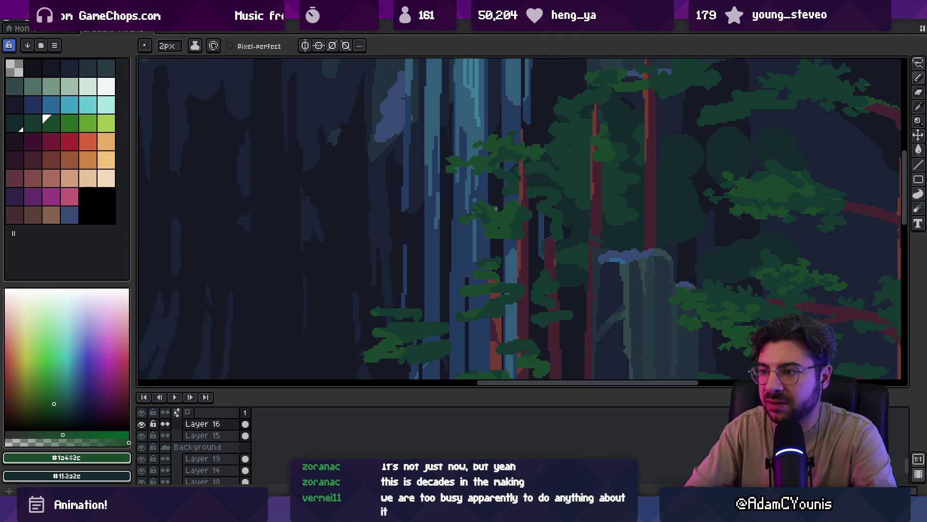
{"action": "left_click", "coordinate": [514, 226], "text": "alt"}
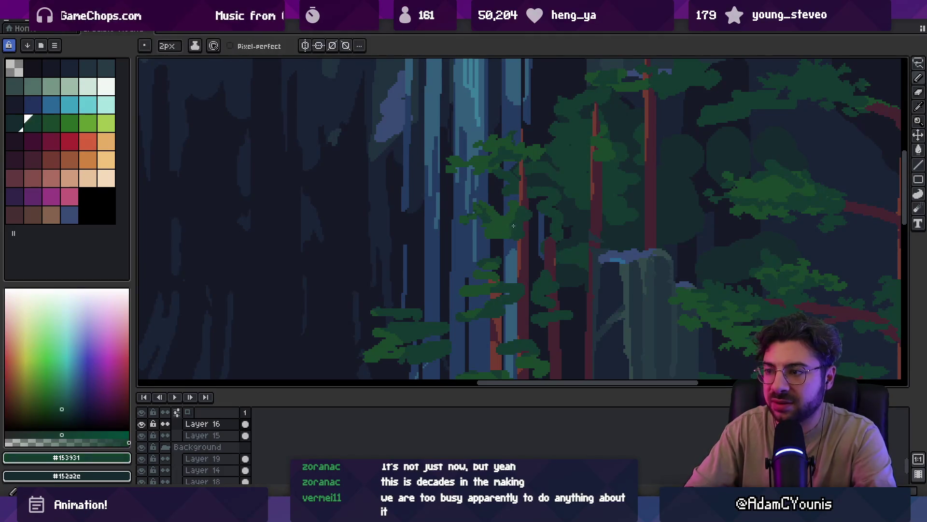
{"action": "left_click", "coordinate": [507, 233], "text": "alt"}
{"action": "key", "text": "e"}
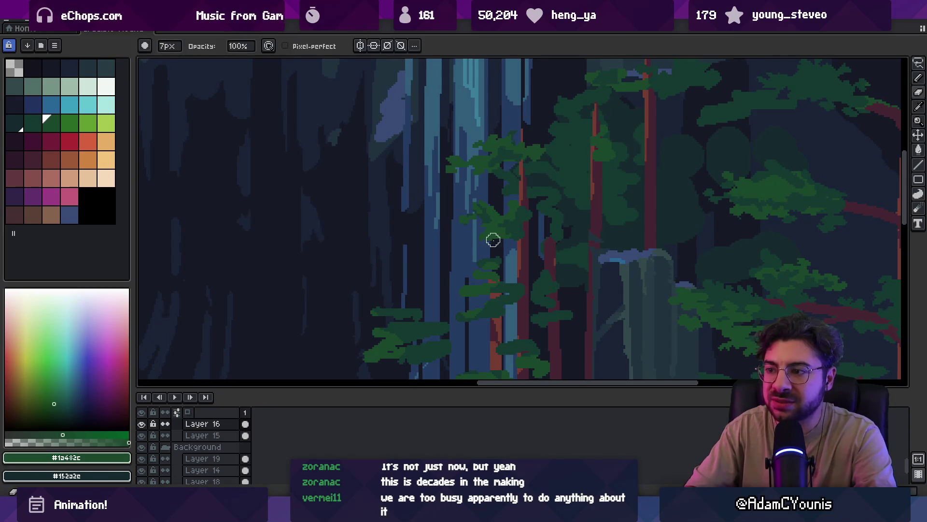
{"action": "left_click", "coordinate": [529, 232], "text": "alt"}
{"action": "key", "text": "b"}
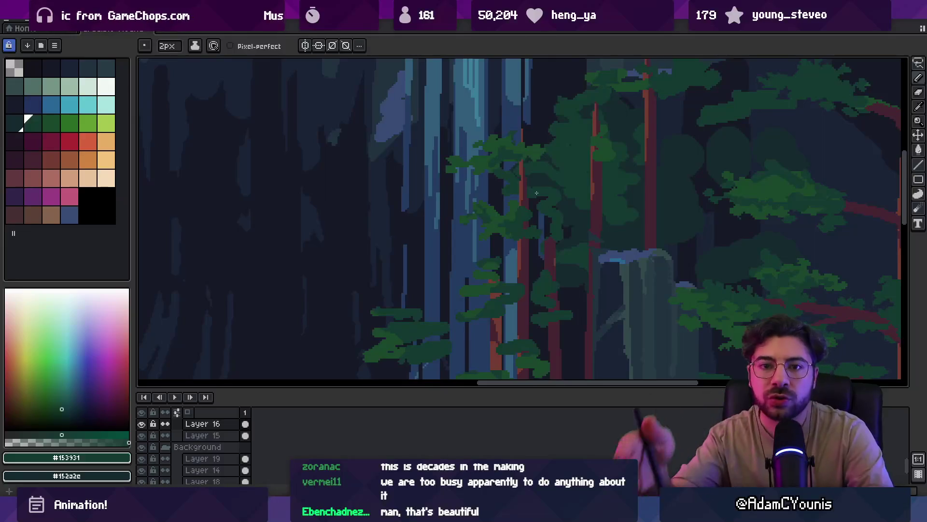
{"action": "scroll", "coordinate": [455, 201], "scroll_direction": "up", "scroll_amount": 2}
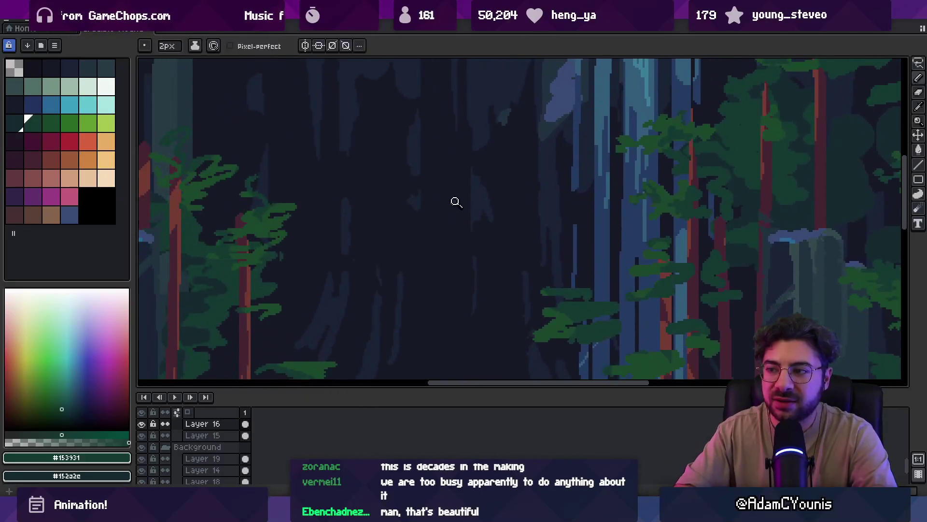
- Eyedrop dark navy #161927 from the background, comparing it with #1a2336, then pan back to the light shaft
{"action": "scroll", "coordinate": [492, 218], "scroll_direction": "left", "scroll_amount": 3}
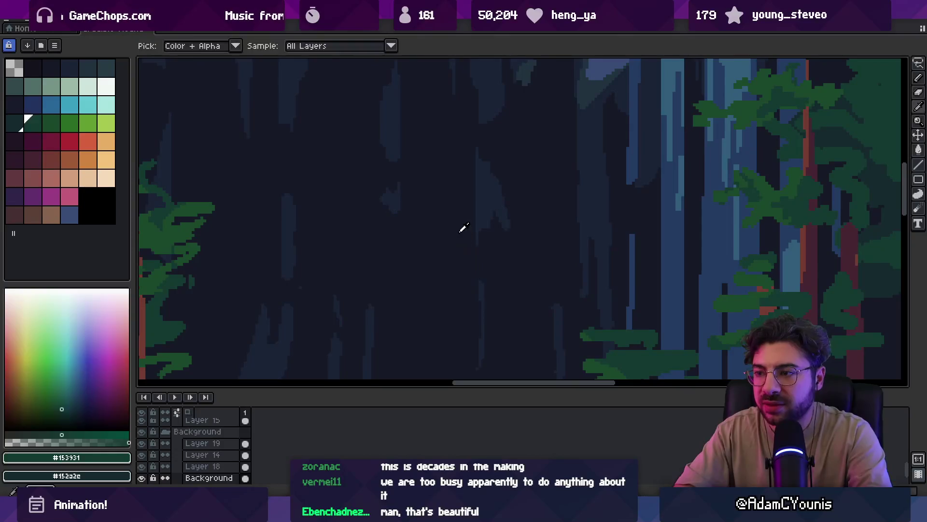
{"action": "left_click", "coordinate": [476, 220], "text": "alt"}
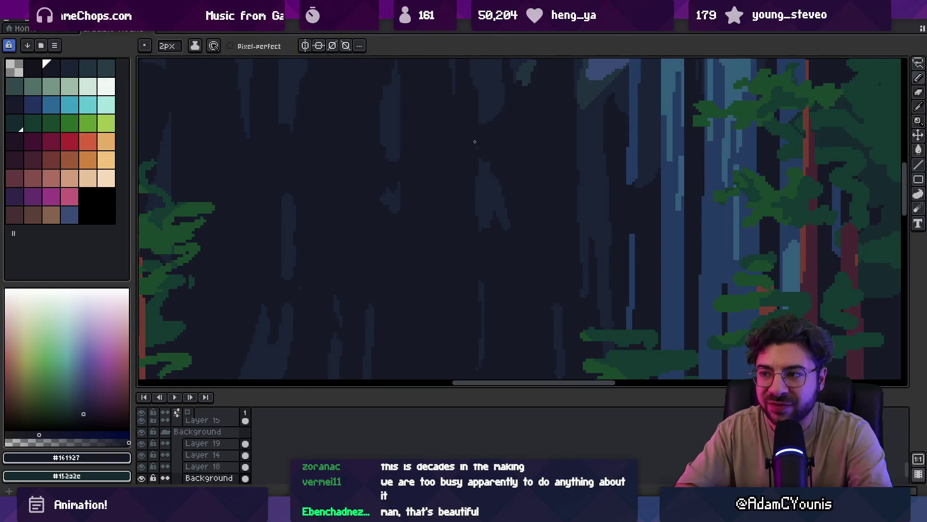
{"action": "left_click", "coordinate": [289, 204], "text": "alt"}
{"action": "left_click", "coordinate": [288, 185], "text": "alt"}
{"action": "left_click", "coordinate": [290, 209], "text": "alt"}
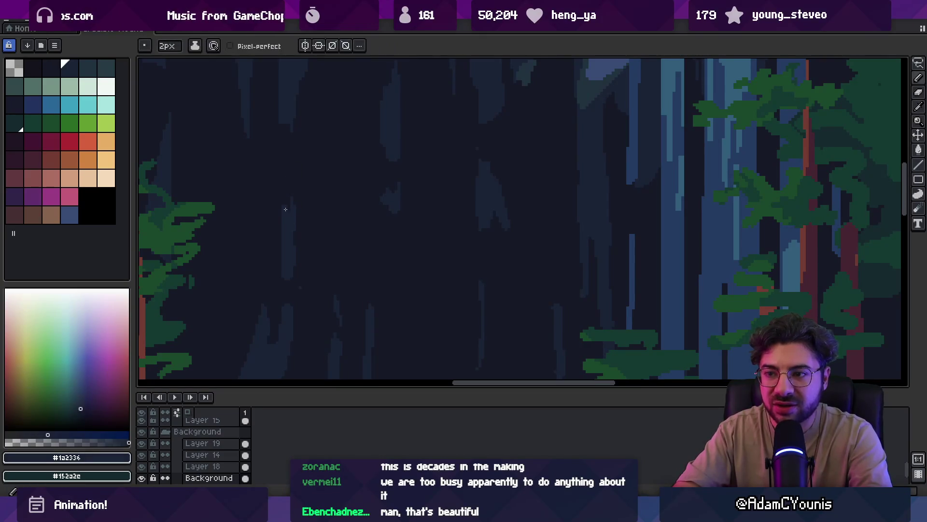
{"action": "left_click", "coordinate": [272, 192], "text": "alt"}
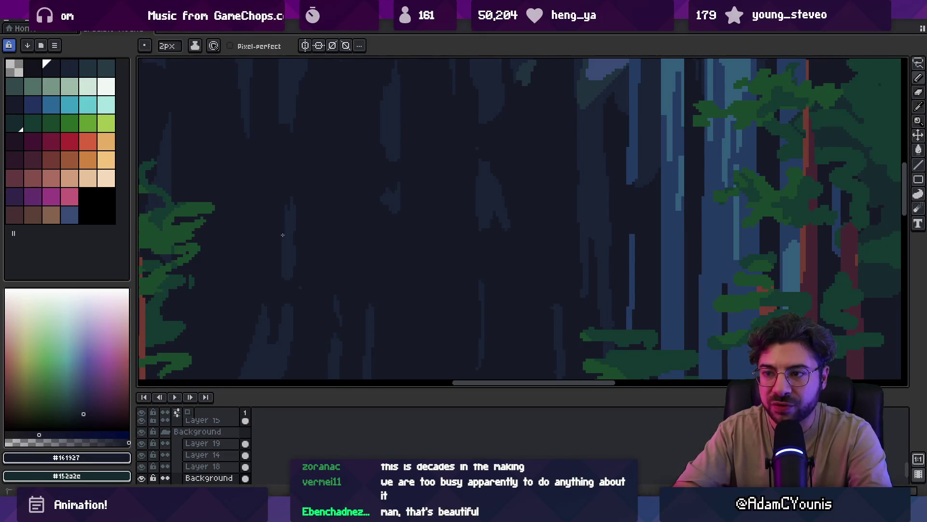
{"action": "scroll", "coordinate": [283, 235], "scroll_direction": "down", "scroll_amount": 2}
{"action": "mouse_move", "coordinate": [348, 195]}
{"action": "left_mouse_down"}
{"action": "mouse_move", "coordinate": [441, 213]}
{"action": "mouse_move", "coordinate": [410, 242]}
{"action": "mouse_move", "coordinate": [477, 253]}
{"action": "left_mouse_up"}
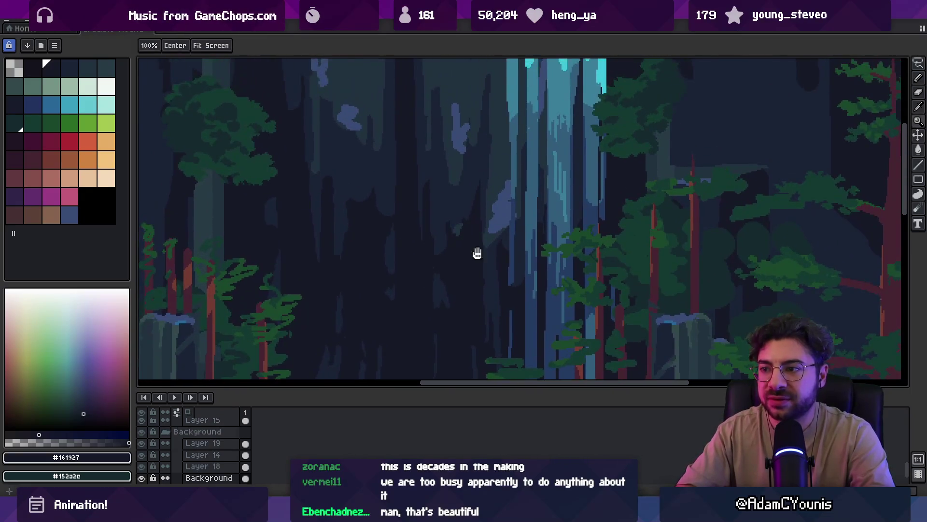
- On Layer 14, shade the right-hand canopies with dark teal #152a2c, alternating brush and eraser
{"action": "scroll", "coordinate": [477, 253], "scroll_direction": "right", "scroll_amount": 5}
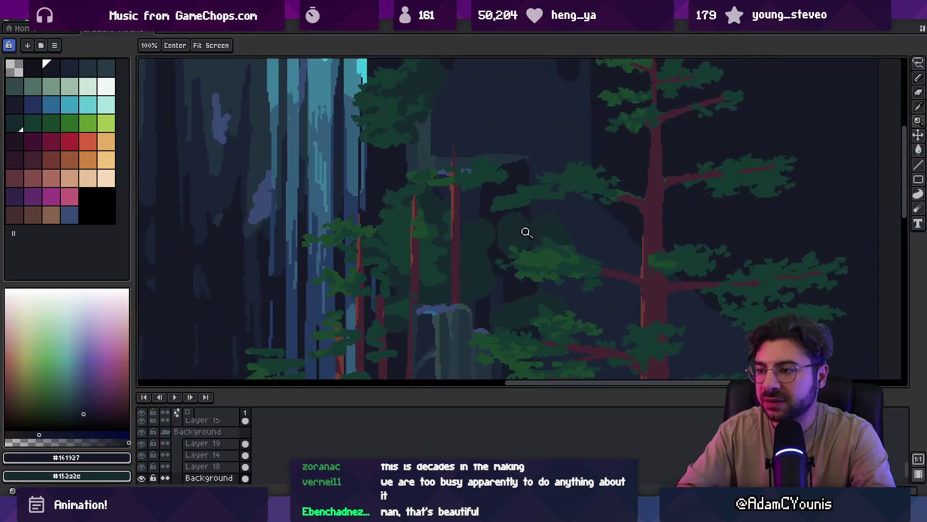
{"action": "left_click", "coordinate": [514, 221], "text": "ctrl"}
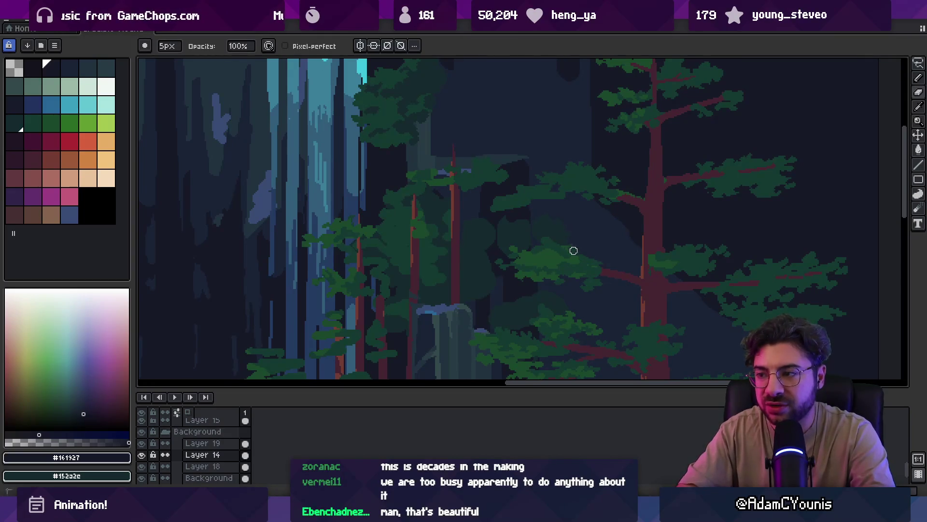
{"action": "left_click", "coordinate": [525, 230], "text": "alt"}
{"action": "key", "text": "e"}
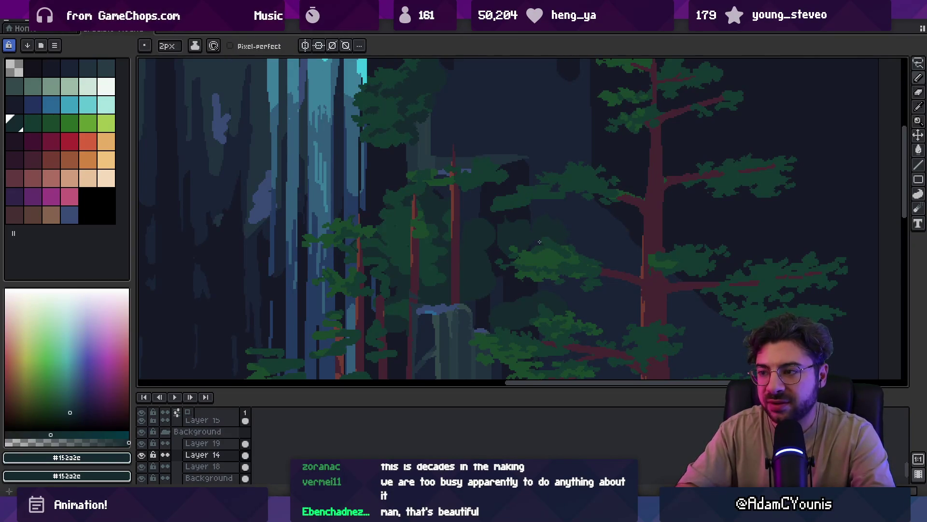
{"action": "scroll", "coordinate": [539, 241], "scroll_direction": "up", "scroll_amount": 2}
{"action": "key", "text": "b"}
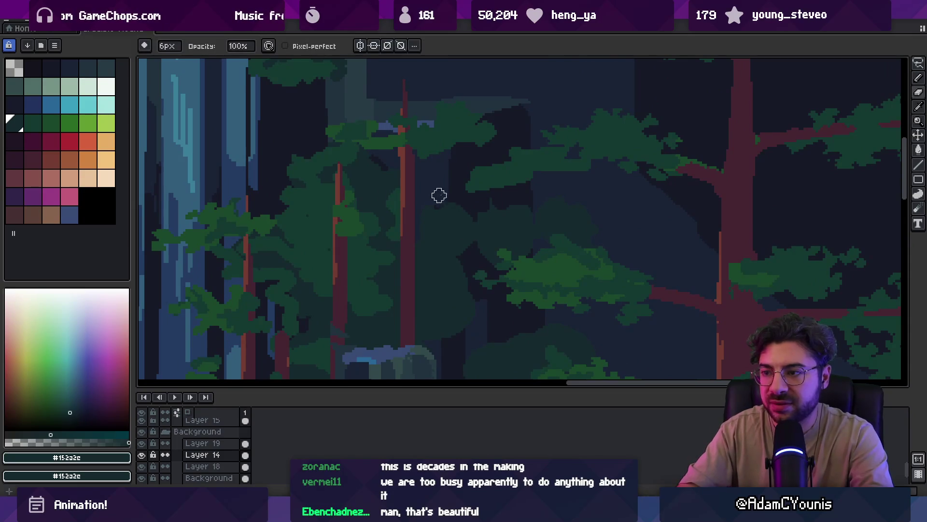
{"action": "key", "text": "e"}
- On Layer 16, add dark green #153931 foliage to the canopies, alternating brush and eraser
{"action": "key", "text": "shift+n"}
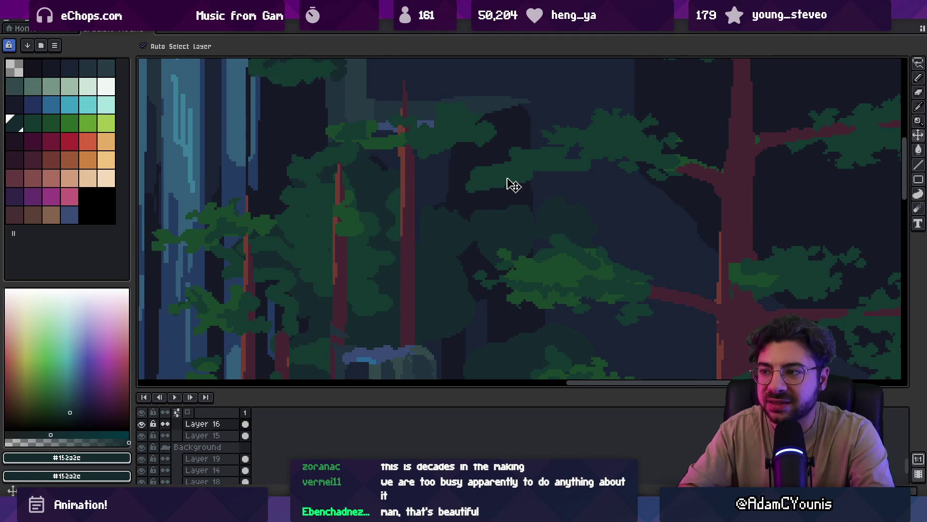
{"action": "key", "text": "b"}
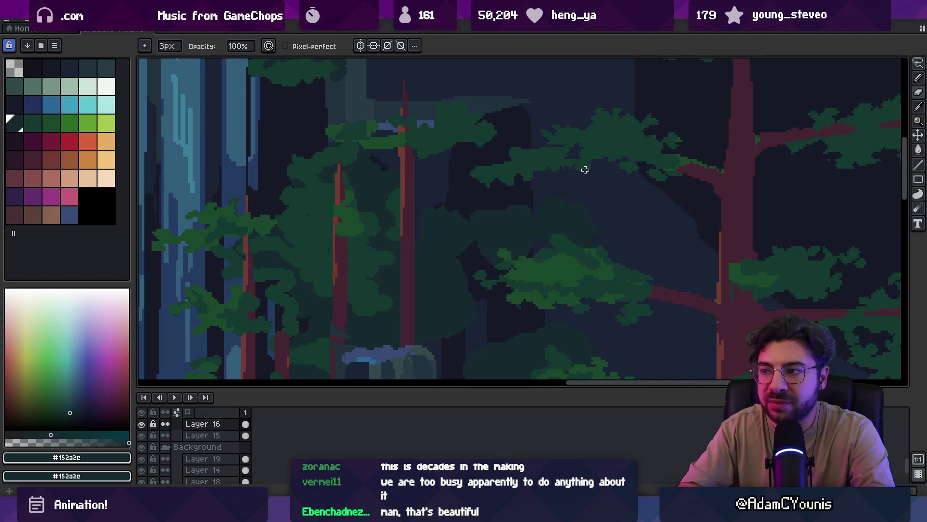
{"action": "left_click", "coordinate": [513, 161], "text": "alt"}
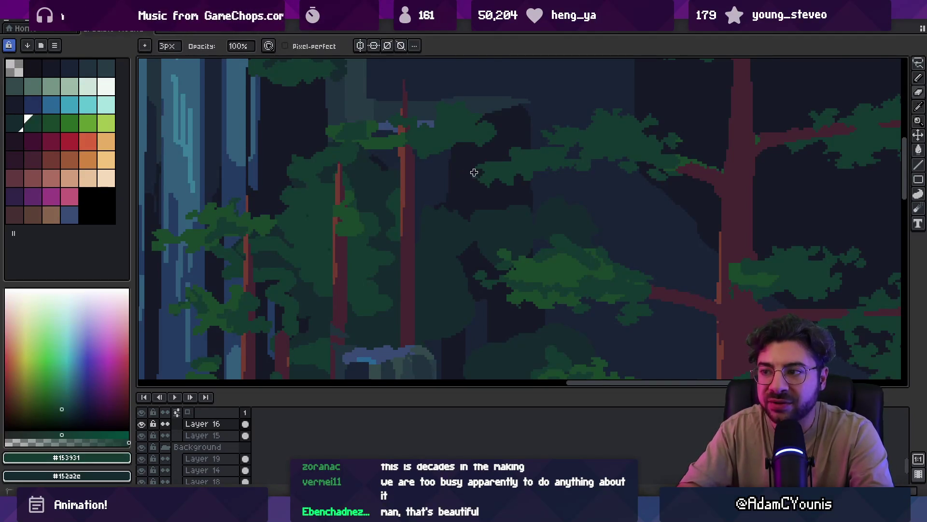
{"action": "key", "text": "e"}
{"action": "key", "text": "b"}
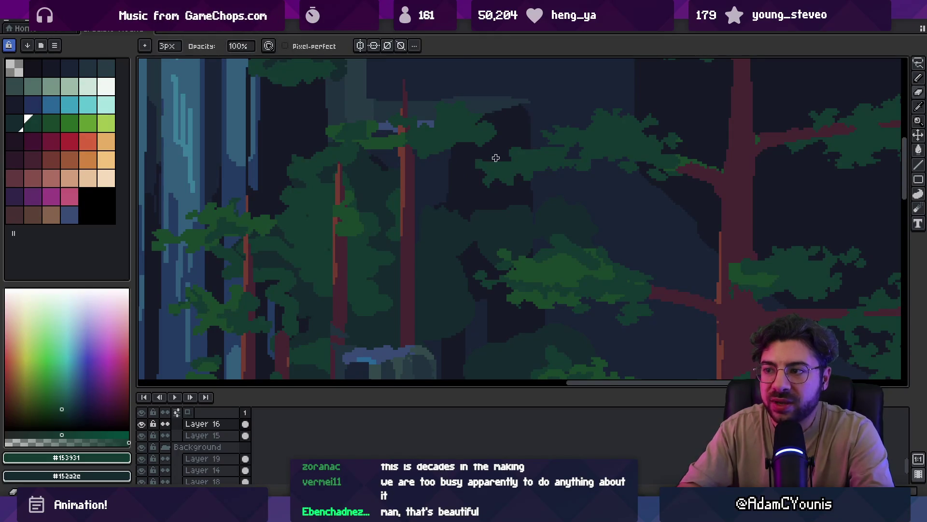
{"action": "key", "text": "e"}
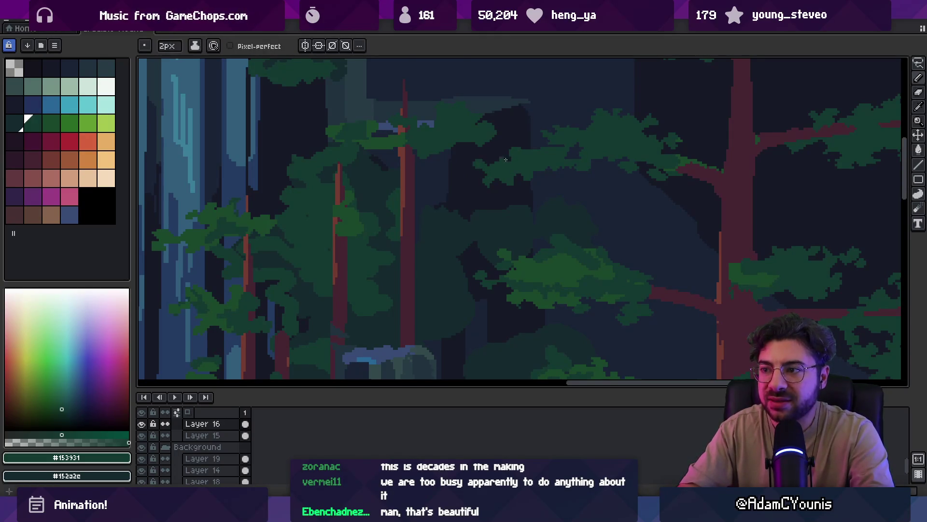
{"action": "key", "text": "b"}
- Zoom out to view the whole forest scene
{"action": "scroll", "coordinate": [496, 207], "scroll_direction": "up", "scroll_amount": 1}
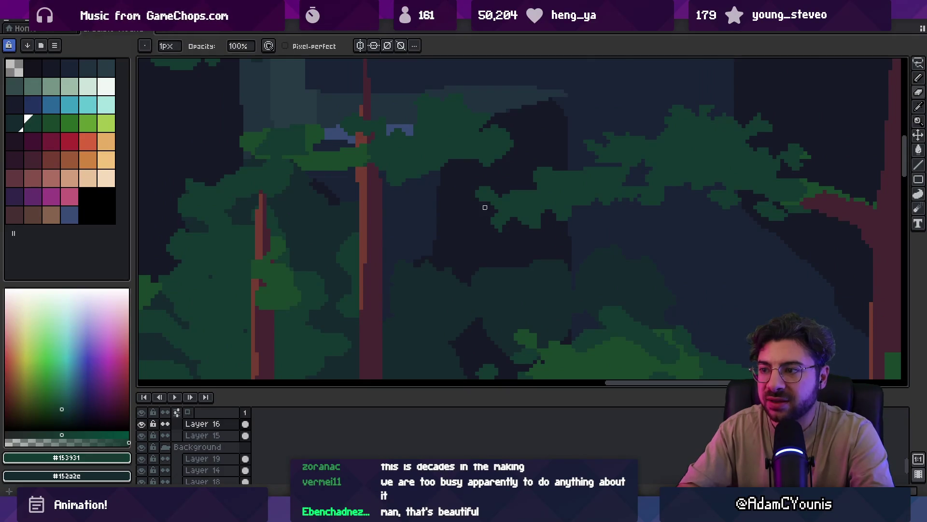
{"action": "key", "text": "v"}
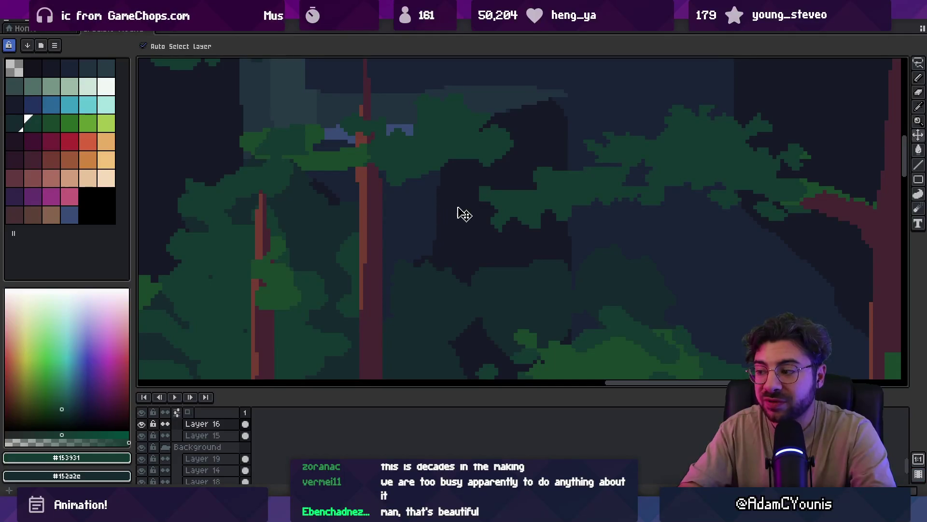
{"action": "key", "text": "z"}
{"action": "scroll", "coordinate": [483, 198], "scroll_direction": "down", "scroll_amount": 3}
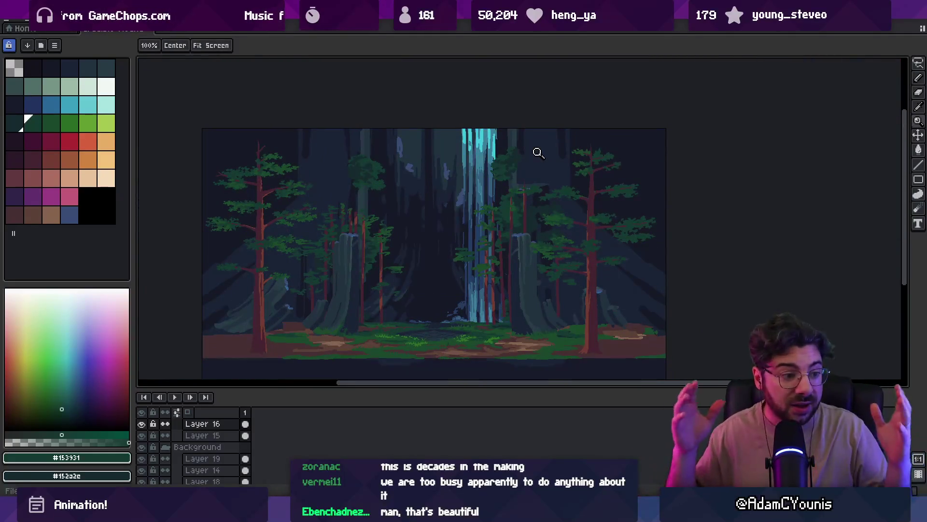